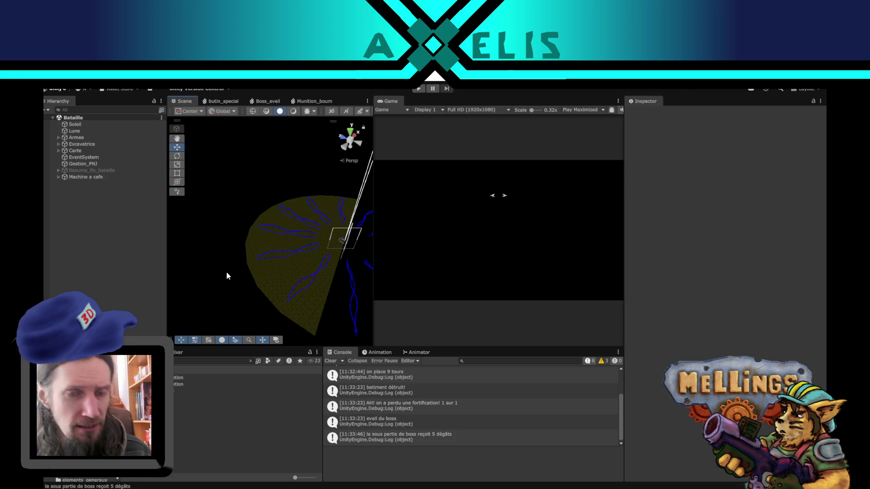
Step: Orbit around the battle terrain, clear the Console log, and select the Intro scene asset
{"action": "mouse_move", "coordinate": [330, 256]}
{"action": "left_mouse_down", "text": "alt"}
{"action": "mouse_move", "coordinate": [287, 247]}
{"action": "mouse_move", "coordinate": [272, 281]}
{"action": "mouse_move", "coordinate": [254, 253]}
{"action": "mouse_move", "coordinate": [255, 269]}
{"action": "mouse_move", "coordinate": [303, 217]}
{"action": "mouse_move", "coordinate": [289, 262]}
{"action": "mouse_move", "coordinate": [269, 258]}
{"action": "mouse_move", "coordinate": [281, 236]}
{"action": "mouse_move", "coordinate": [252, 230]}
{"action": "mouse_move", "coordinate": [268, 240]}
{"action": "left_mouse_up", "text": "alt"}
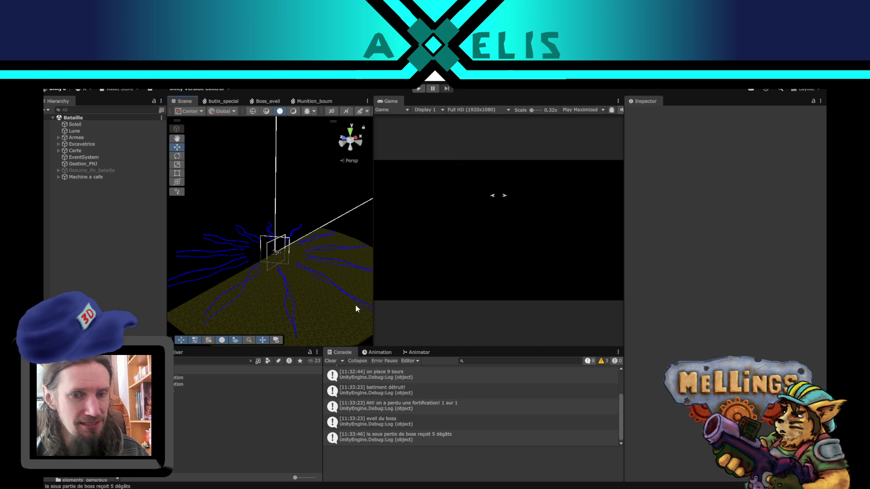
{"action": "left_click", "coordinate": [330, 360]}
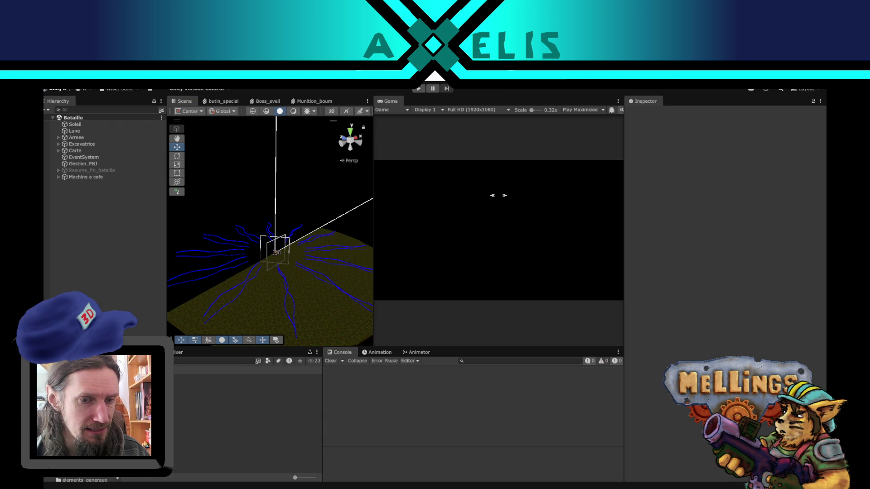
{"action": "left_click", "coordinate": [227, 403]}
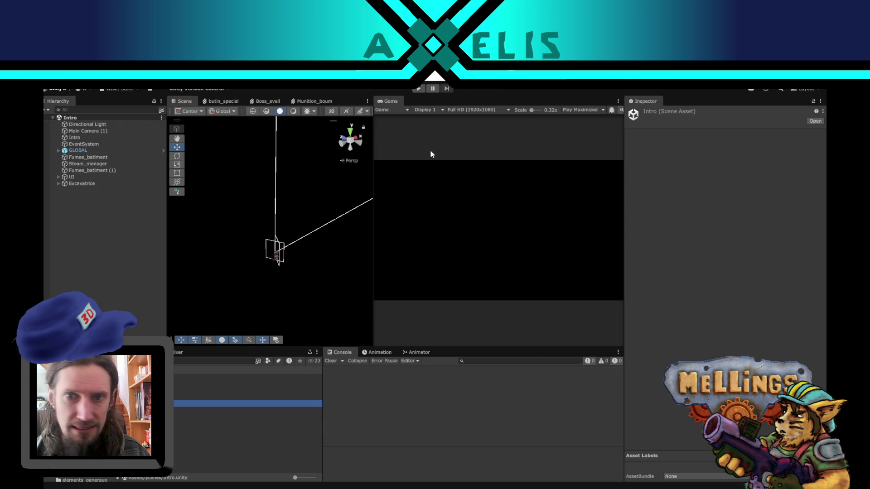
Step: Enter play mode from Intro.unity so the cave base level loads
{"action": "left_click", "coordinate": [417, 89]}
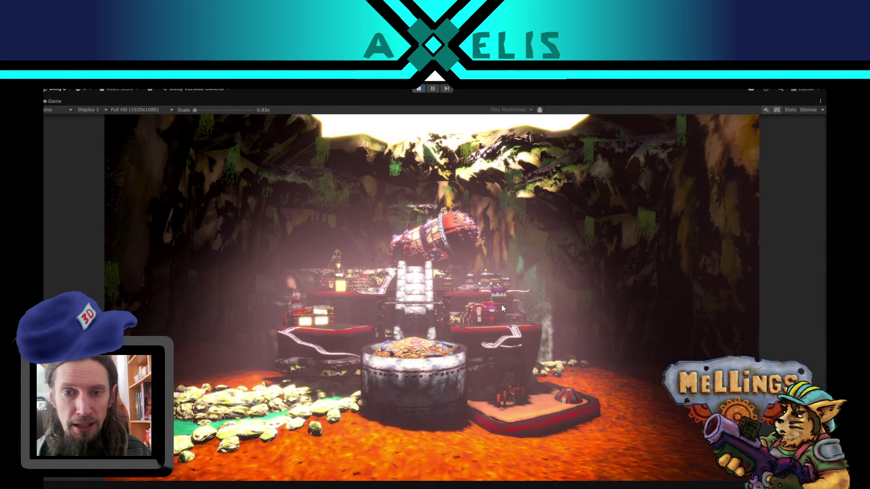
Step: Buy the Attaque de capitale Humaine upgrade in the Loge des espions and confirm the materials
{"action": "left_click", "coordinate": [424, 426]}
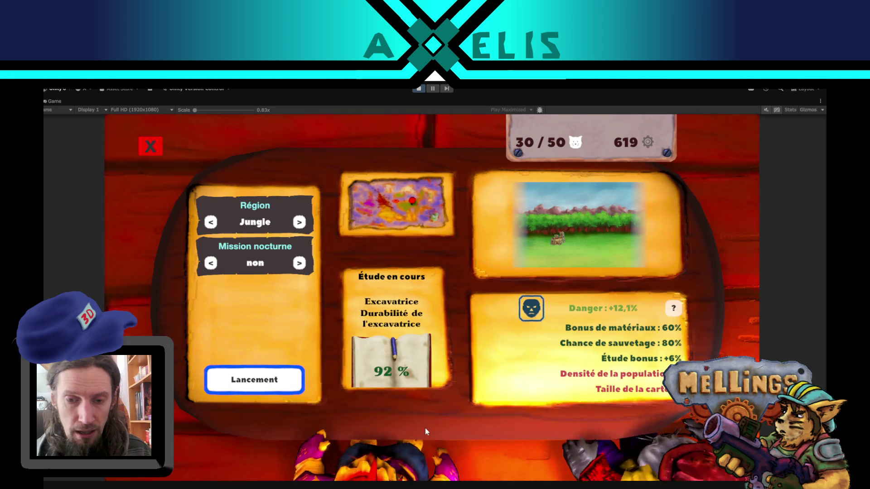
{"action": "left_click", "coordinate": [151, 146]}
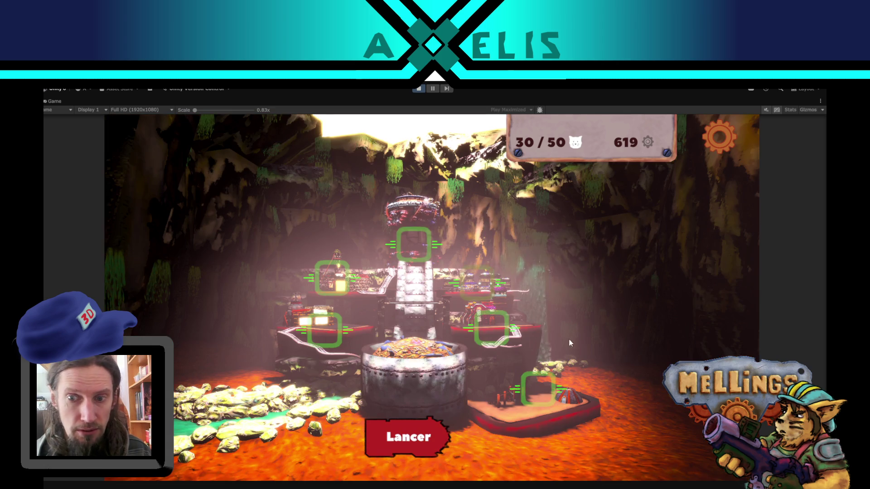
{"action": "left_click", "coordinate": [466, 288]}
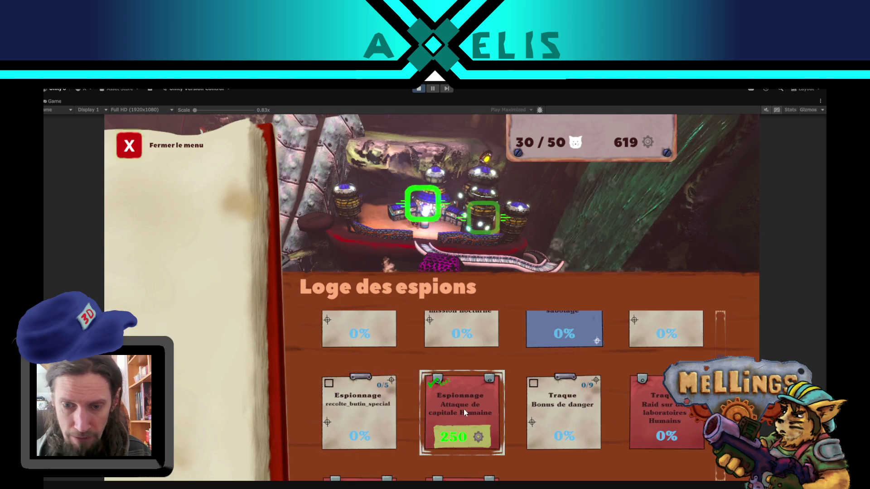
{"action": "left_click", "coordinate": [465, 408]}
{"action": "left_click", "coordinate": [340, 434]}
{"action": "left_click", "coordinate": [455, 372]}
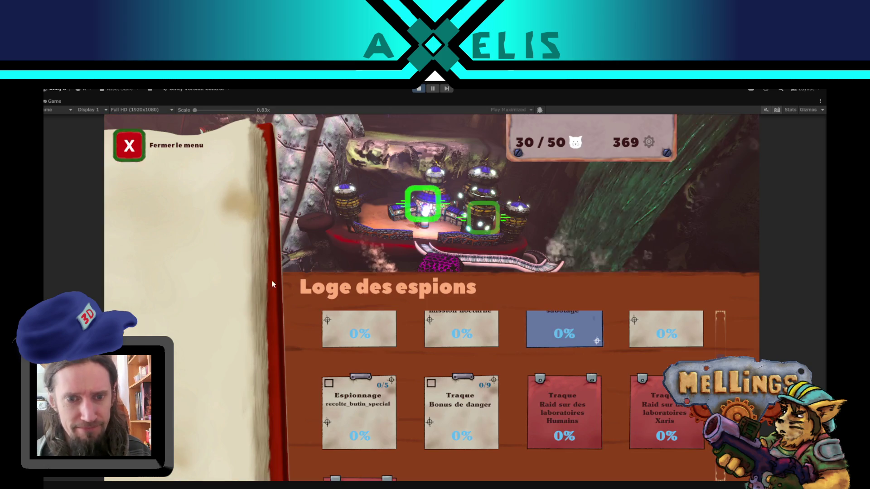
{"action": "left_click", "coordinate": [151, 145]}
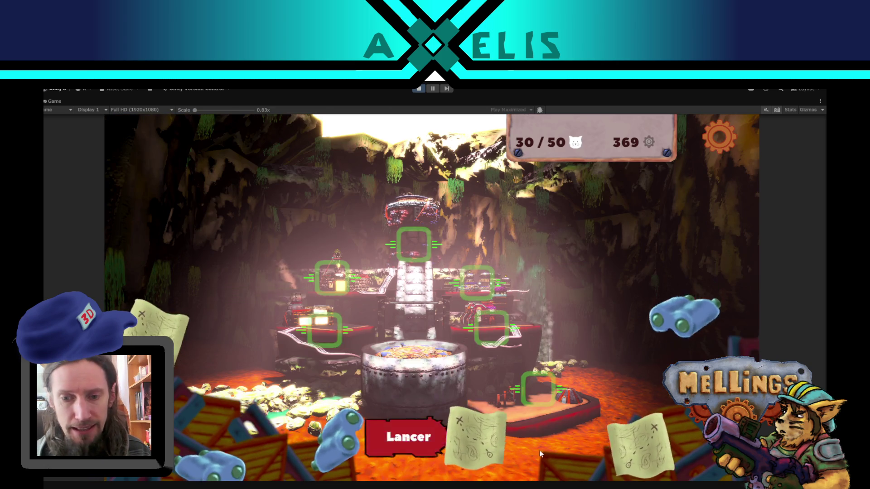
Step: Activate the Mission Spéciale in the launch panel and launch it
{"action": "left_click", "coordinate": [402, 435]}
{"action": "left_click", "coordinate": [662, 435]}
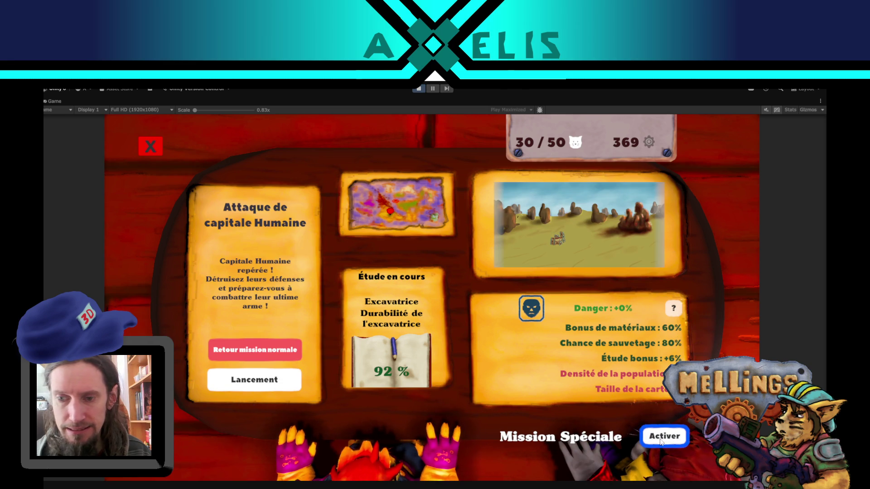
{"action": "left_click", "coordinate": [242, 384]}
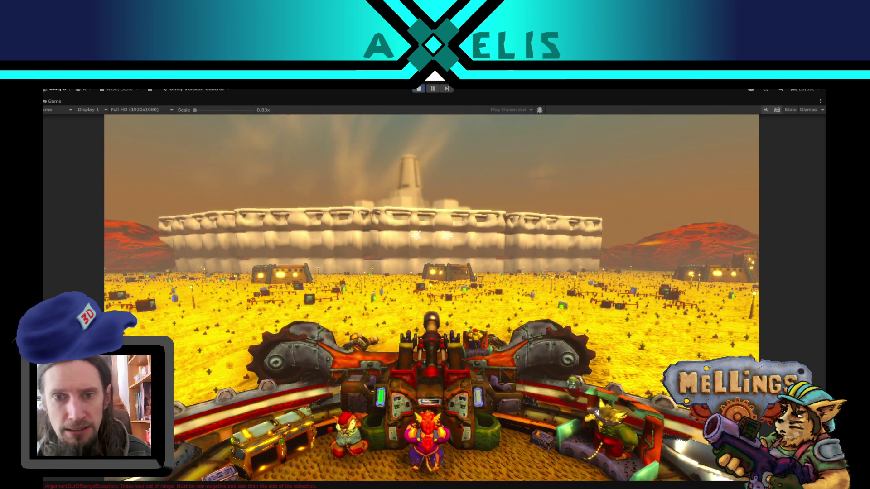
Step: Pause the game and editor, then fly the Scene camera around the arena walls and floor
{"action": "key", "text": "Escape"}
{"action": "left_click", "coordinate": [434, 89]}
{"action": "right_click_drag", "start_coordinate": [292, 205], "coordinate": [236, 306]}
{"action": "mouse_move", "coordinate": [271, 280]}
{"action": "right_mouse_down"}
{"action": "mouse_move", "coordinate": [400, 217]}
{"action": "mouse_move", "coordinate": [336, 219]}
{"action": "right_mouse_up"}
{"action": "middle_click_drag", "start_coordinate": [336, 219], "coordinate": [259, 225]}
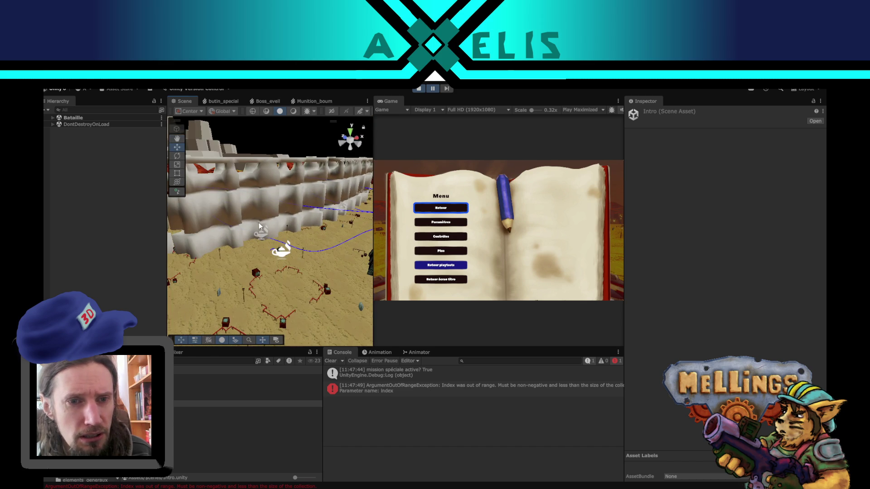
{"action": "right_click_drag", "start_coordinate": [260, 225], "coordinate": [208, 211]}
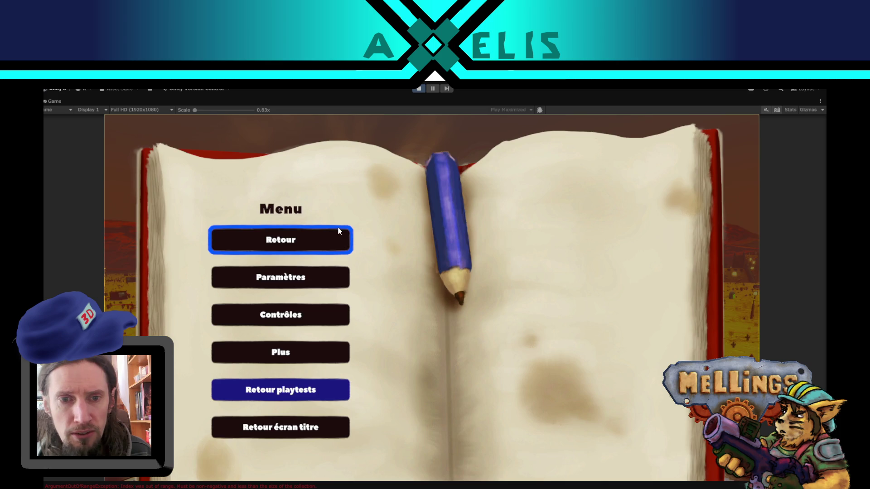
Step: Choose Retour in the book menu and play on until the boss ship arrives
{"action": "left_click", "coordinate": [339, 231]}
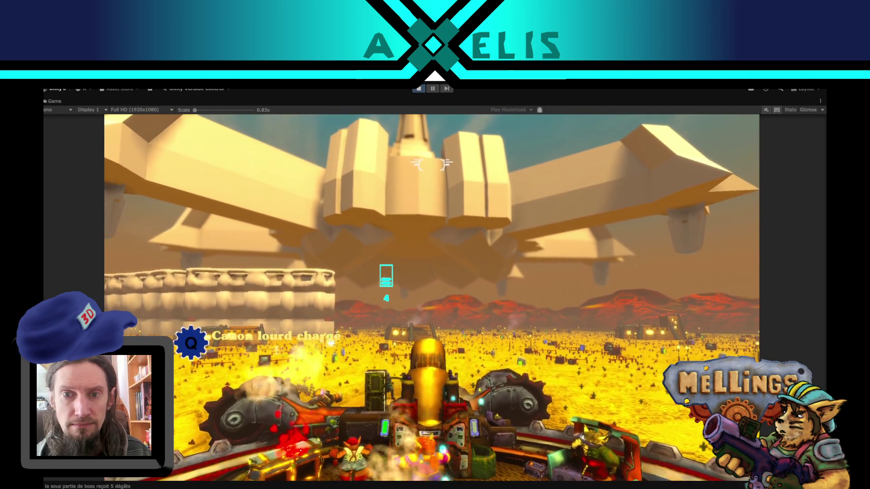
Step: Fire the heavy cannon at the boss ship with Q
{"action": "key", "text": "q"}
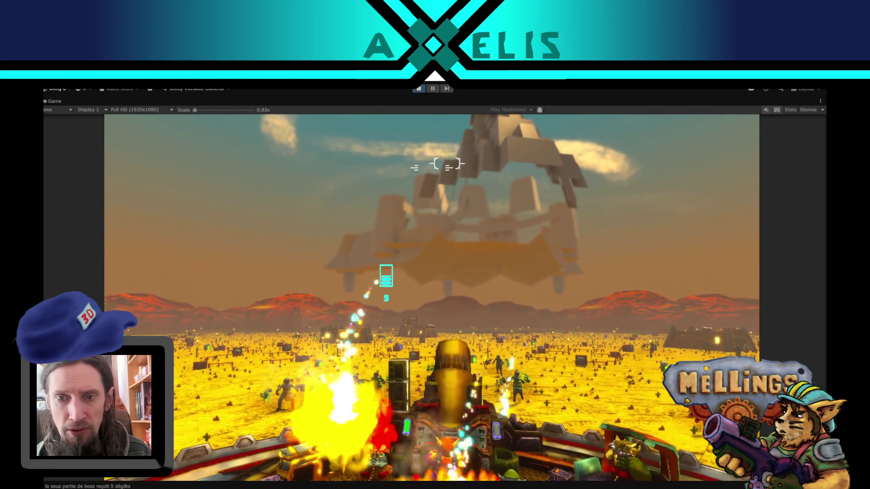
Step: Briefly pause and resume with Escape, fight the boss, then bring up the book pause menu
{"action": "key", "text": "Escape"}
{"action": "key", "text": "Escape"}
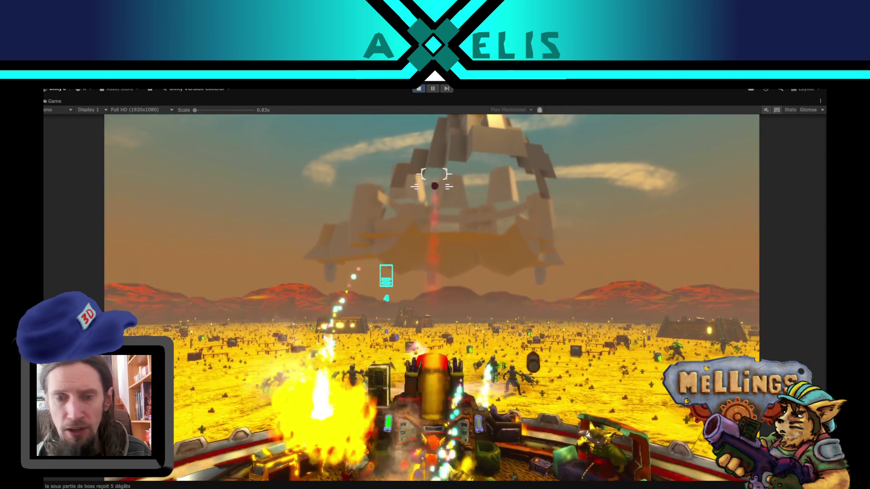
{"action": "key", "text": "Escape"}
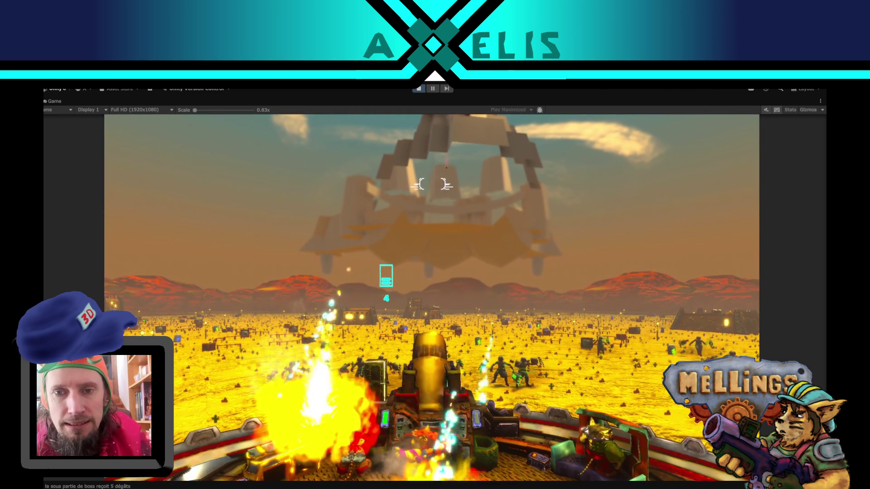
{"action": "key", "text": "Escape"}
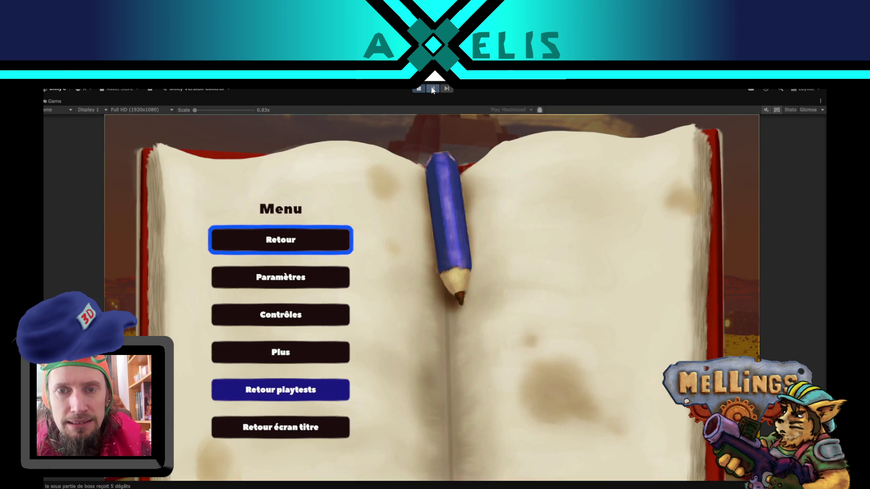
Step: Pause play mode, orbit the Scene view to the boss castle, and select Boss_humain(Clone)
{"action": "left_click", "coordinate": [432, 88]}
{"action": "scroll", "coordinate": [272, 198], "scroll_direction": "down", "scroll_amount": 10}
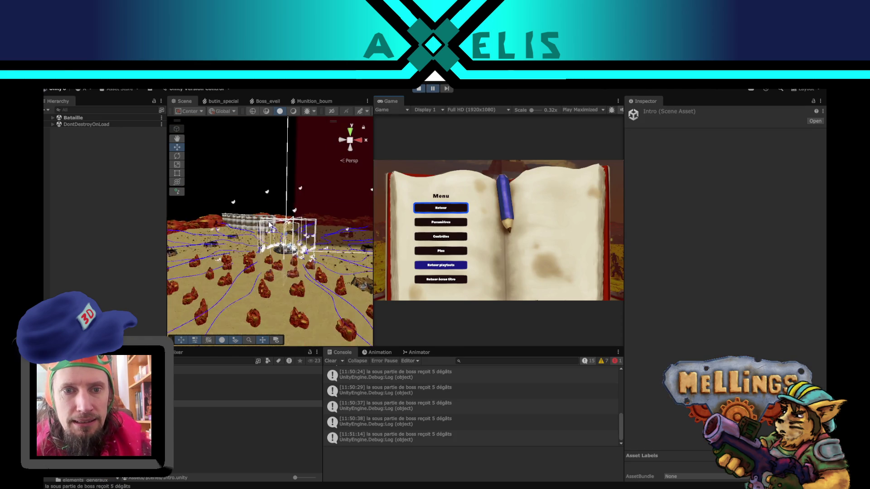
{"action": "left_click_drag", "start_coordinate": [273, 197], "coordinate": [374, 230], "text": "alt"}
{"action": "left_click_drag", "start_coordinate": [345, 192], "coordinate": [248, 226], "text": "alt"}
{"action": "left_click", "coordinate": [335, 223]}
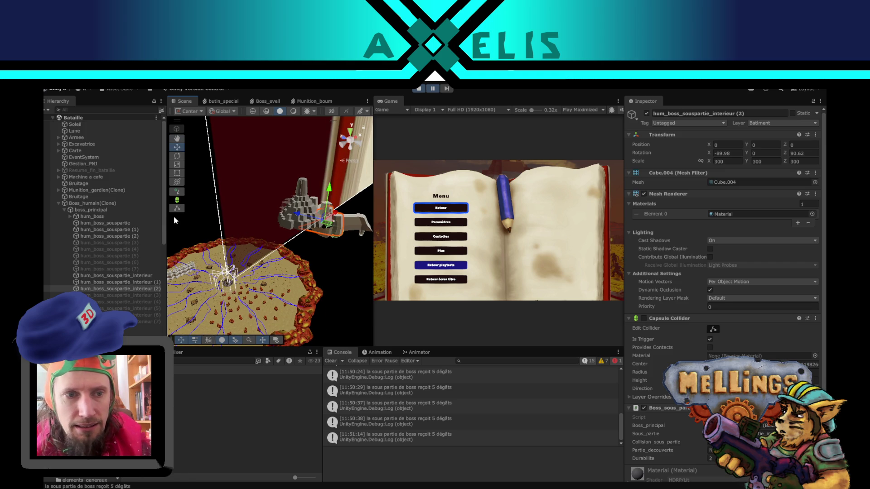
{"action": "left_click", "coordinate": [92, 205]}
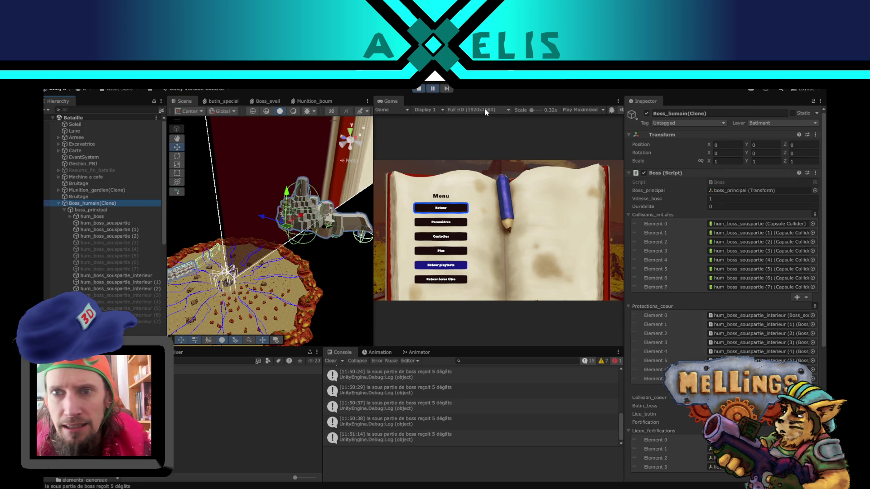
Step: Switch the Game view to Play Focused and inspect boss_principal's capsule collider
{"action": "left_click", "coordinate": [580, 110]}
{"action": "left_click", "coordinate": [586, 117]}
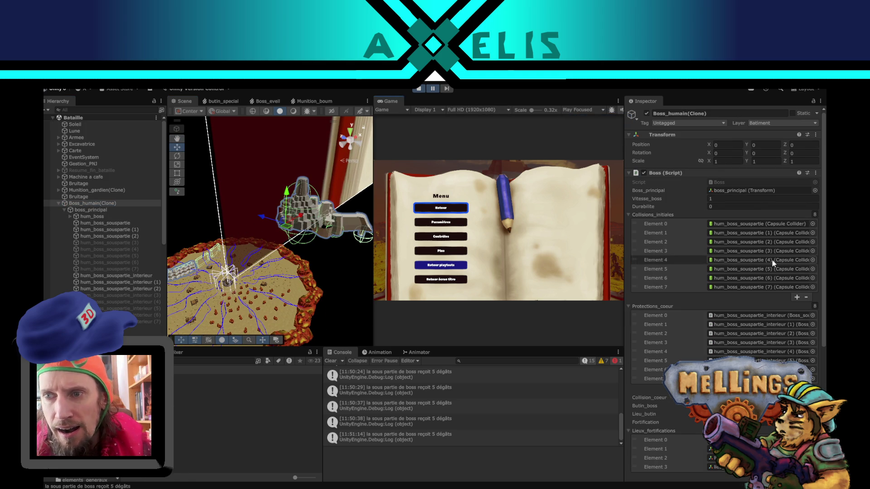
{"action": "left_click", "coordinate": [119, 210]}
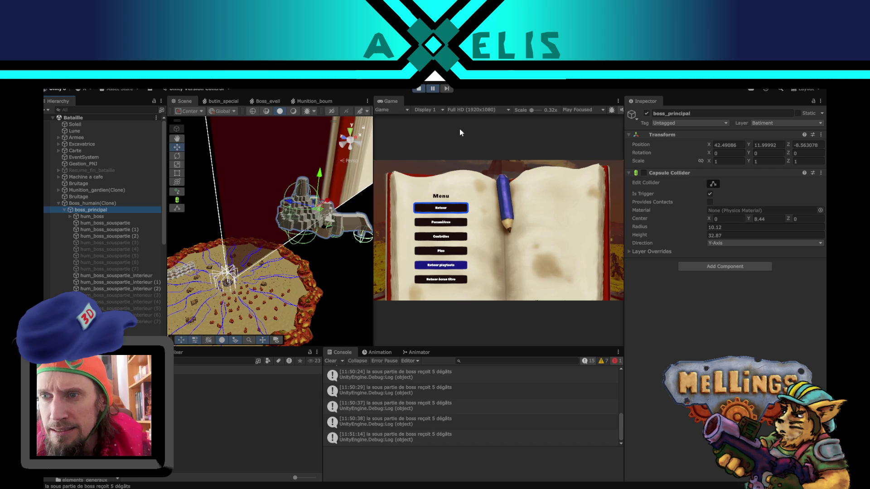
{"action": "left_click", "coordinate": [435, 88]}
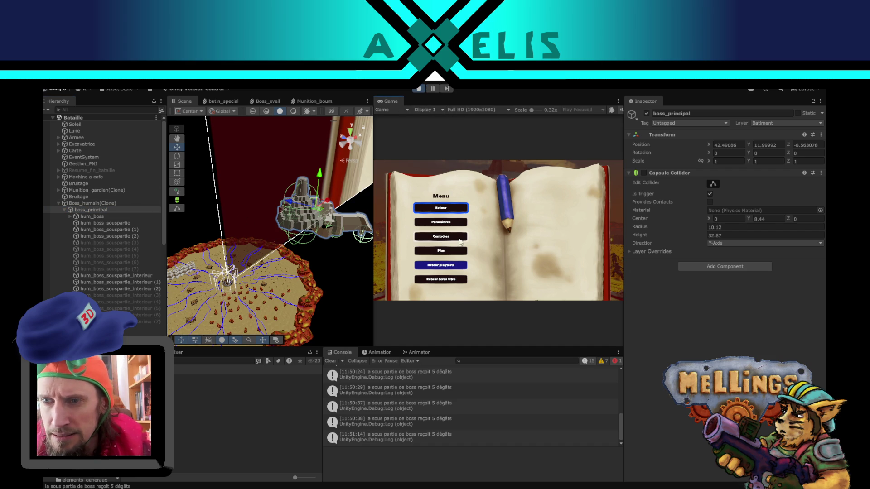
Step: Review Boss_humain(Clone)'s boss settings, including the Rotation_boss Y value, then return to Boss.cs
{"action": "left_click", "coordinate": [95, 205]}
{"action": "scroll", "coordinate": [644, 331], "scroll_direction": "down", "scroll_amount": 10}
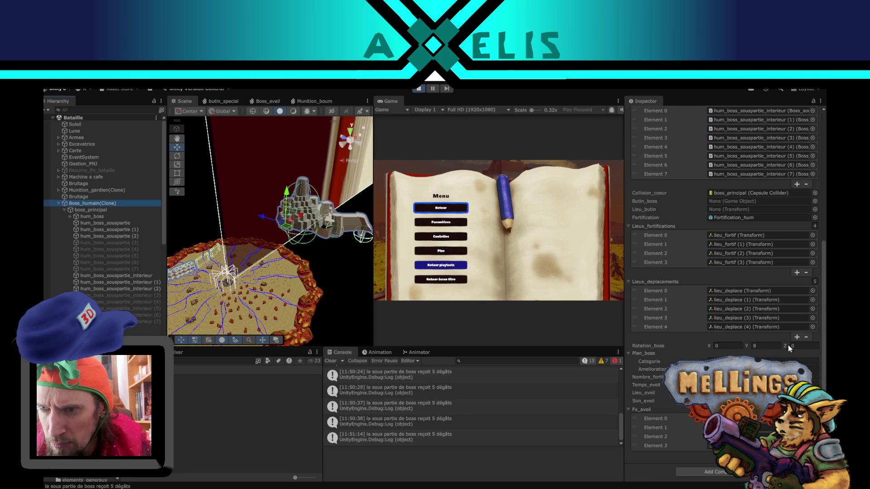
{"action": "left_click", "coordinate": [769, 347]}
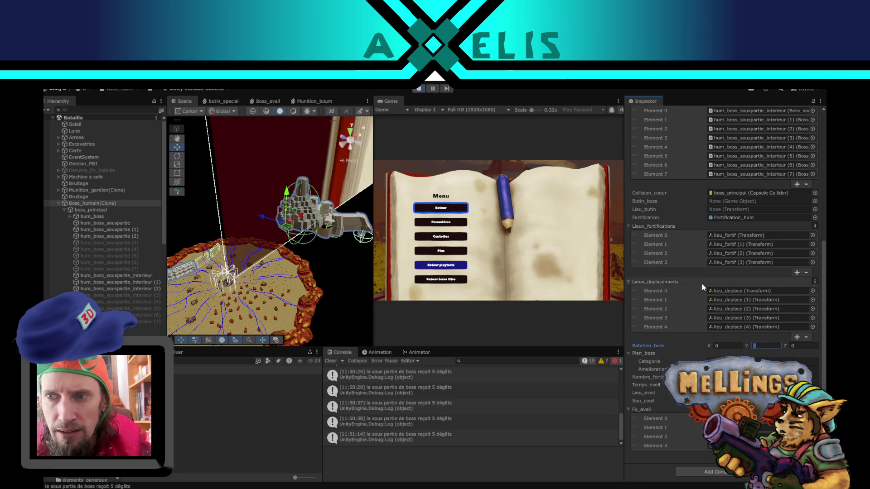
{"action": "scroll", "coordinate": [701, 284], "scroll_direction": "up", "scroll_amount": 10}
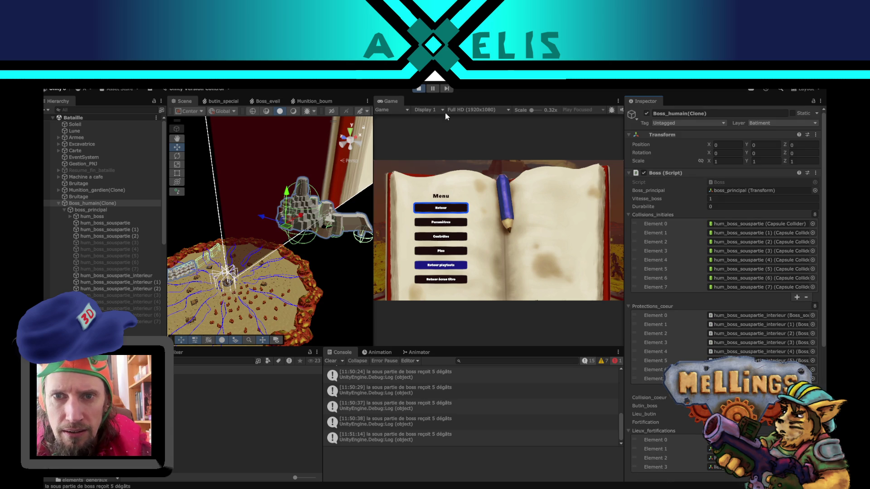
{"action": "scroll", "coordinate": [642, 337], "scroll_direction": "down", "scroll_amount": 5}
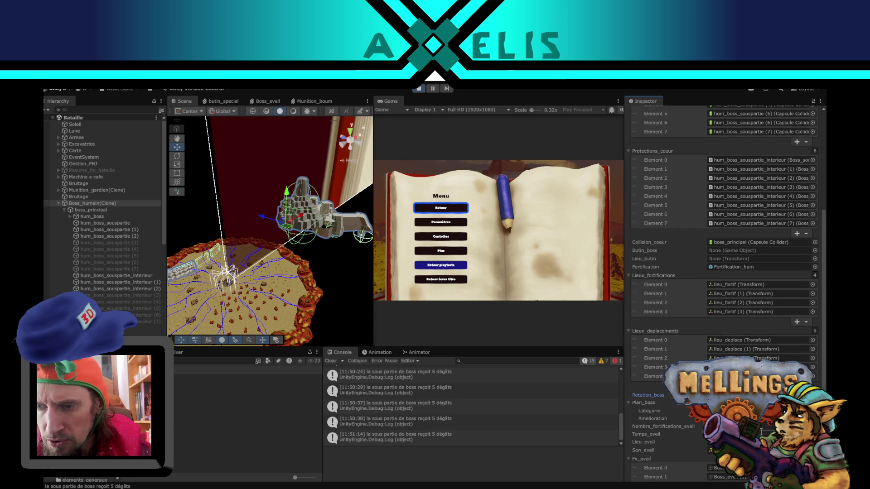
{"action": "key", "text": "alt+Tab"}
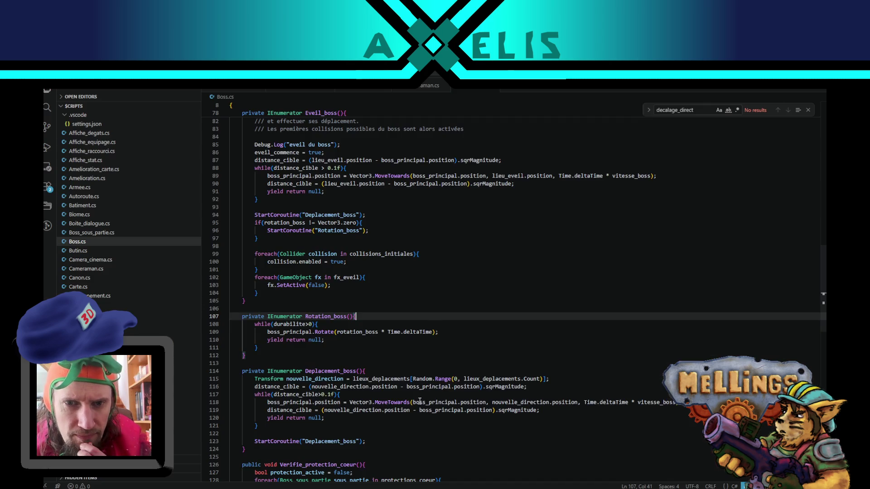
Step: Locate the rotation_boss check on line 95 of Boss.cs and place the cursor at its end
{"action": "scroll", "coordinate": [453, 307], "scroll_direction": "up", "scroll_amount": 1}
{"action": "scroll", "coordinate": [453, 306], "scroll_direction": "up", "scroll_amount": 7}
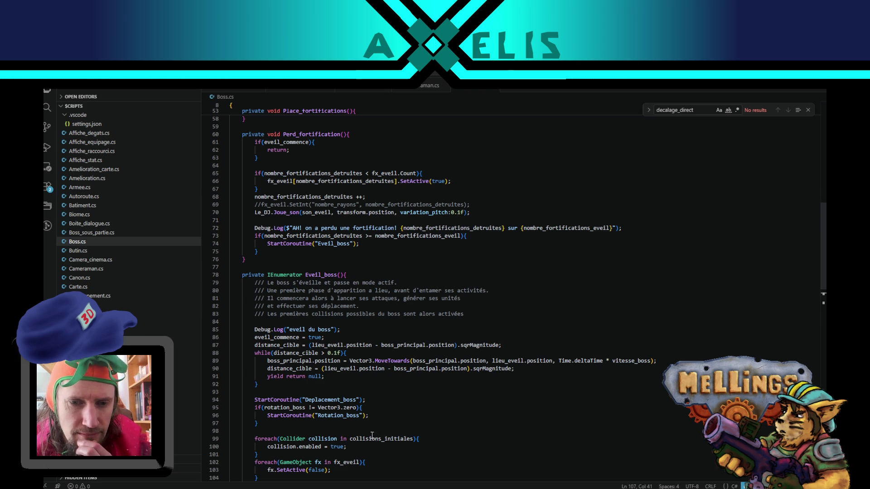
{"action": "scroll", "coordinate": [403, 453], "scroll_direction": "down", "scroll_amount": 4}
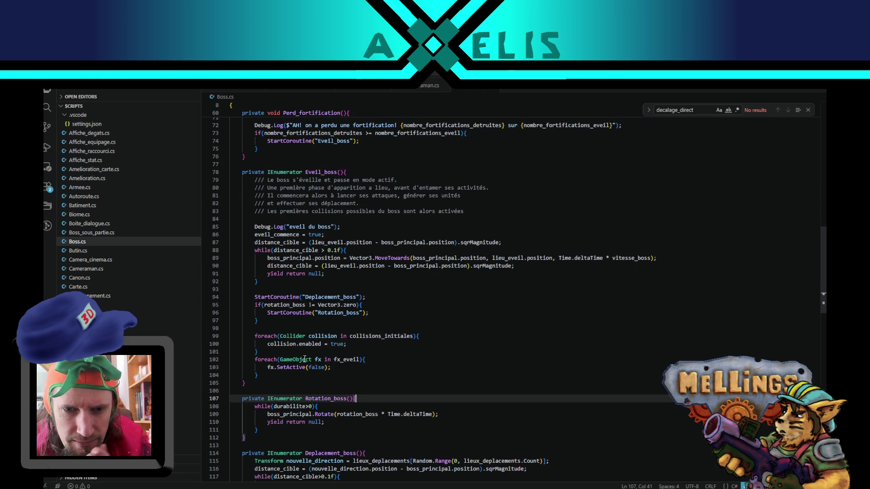
{"action": "double_click", "coordinate": [272, 305]}
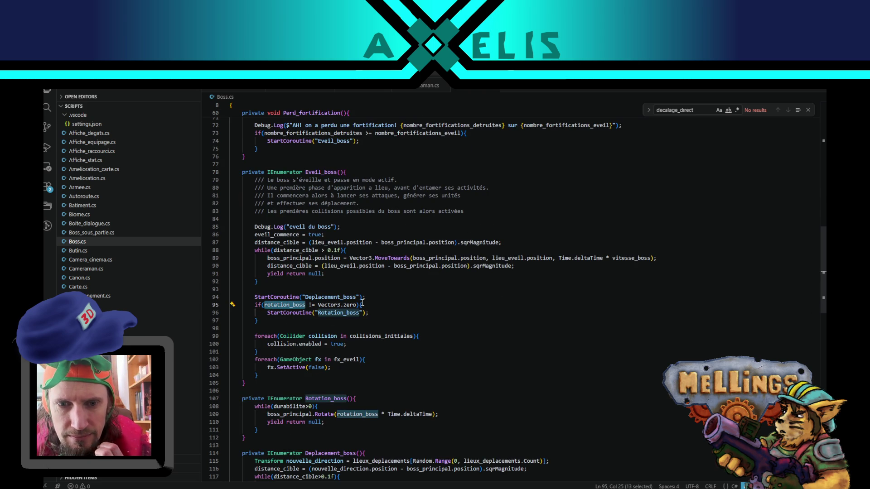
{"action": "left_click", "coordinate": [362, 304]}
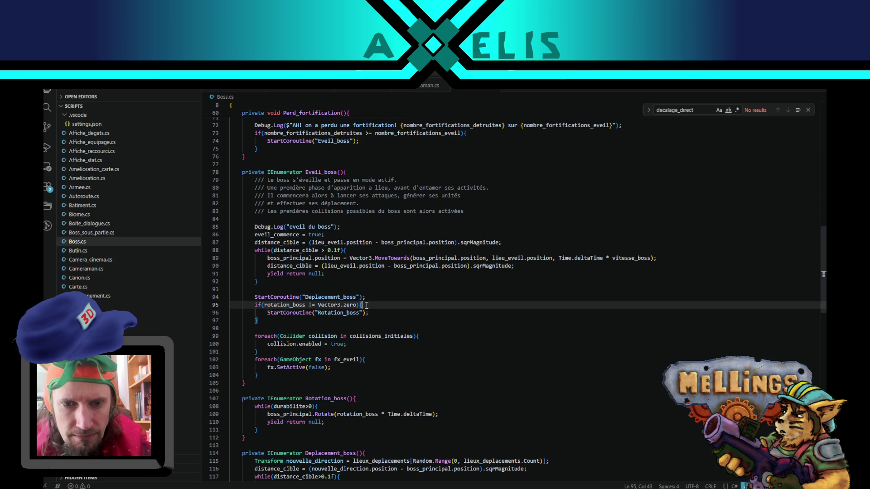
Step: Stop the running game in Unity and come back to Boss.cs
{"action": "key", "text": "alt+Tab"}
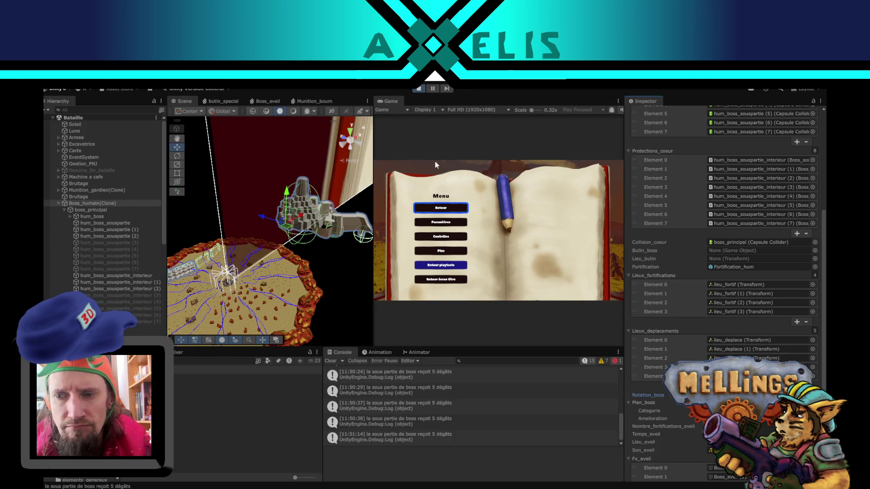
{"action": "left_click", "coordinate": [419, 89]}
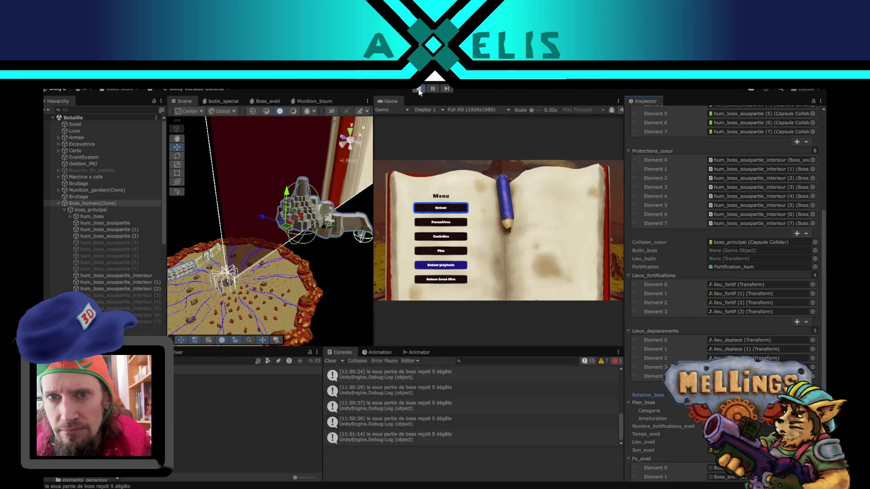
{"action": "key", "text": "alt+Tab"}
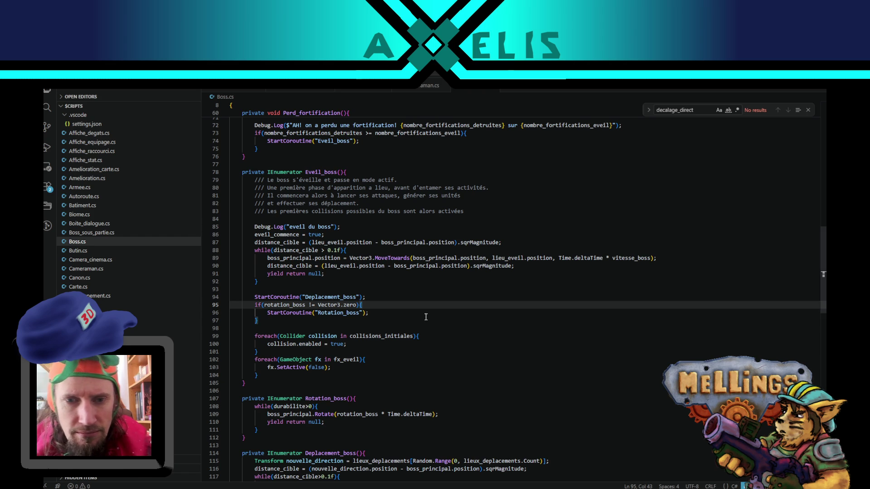
Step: Add Debug.Log("le boss doit tourner!"); on a new line 96 after the rotation_boss check
{"action": "key", "text": "Return"}
{"action": "type", "text": "De"}
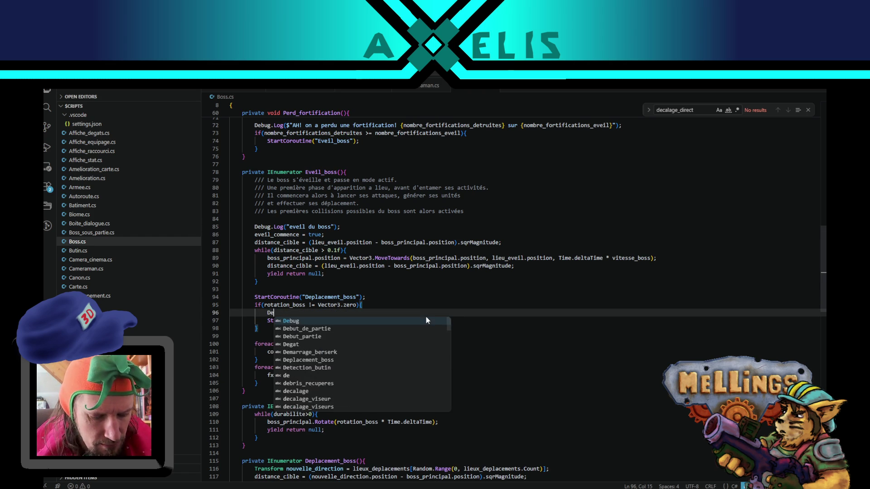
{"action": "type", "text": "bug.Log(\""}
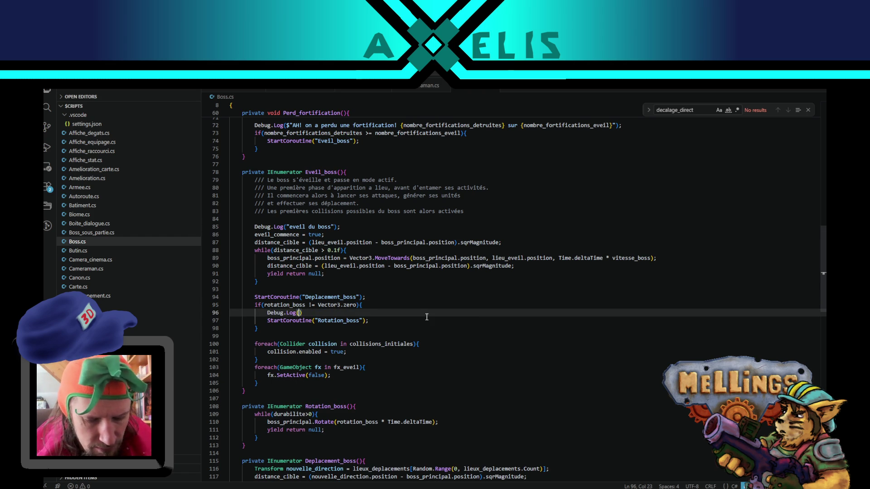
{"action": "type", "text": "le boss "}
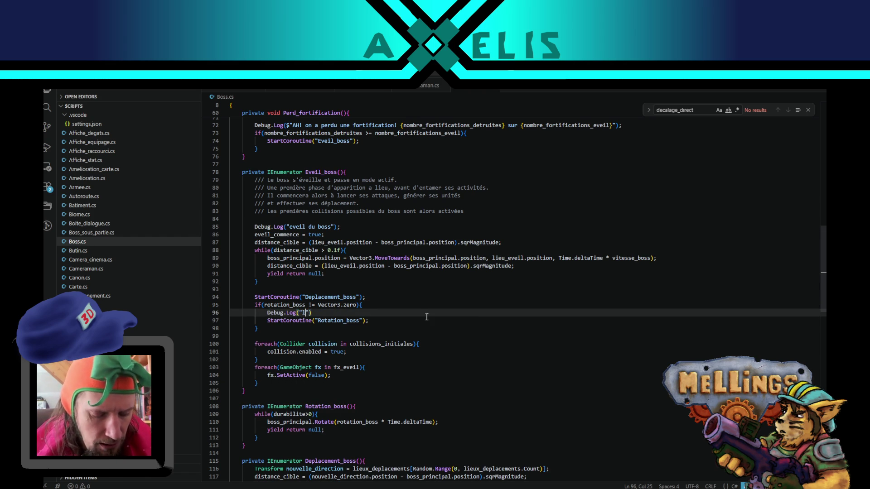
{"action": "type", "text": "doit tourne"}
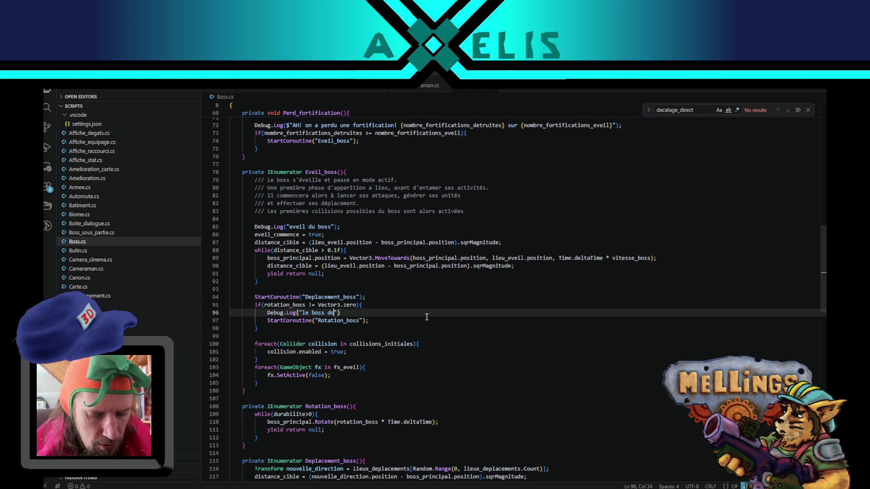
{"action": "type", "text": "r!\")"}
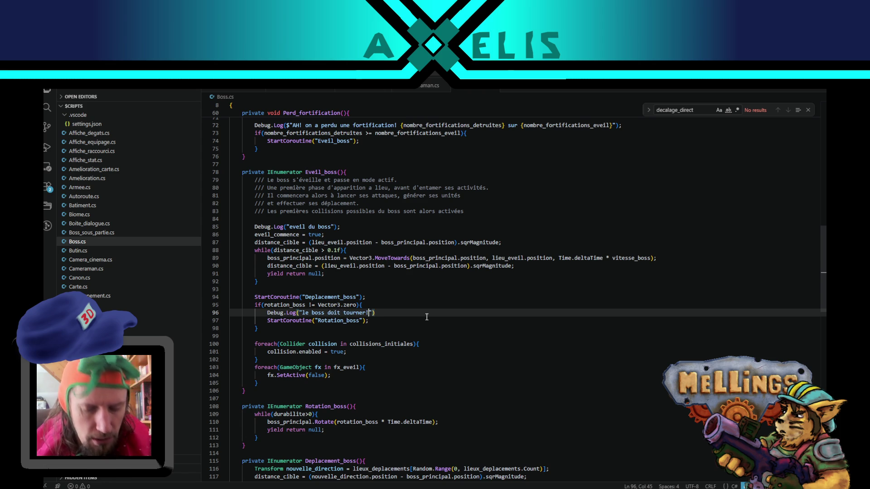
{"action": "type", "text": ";"}
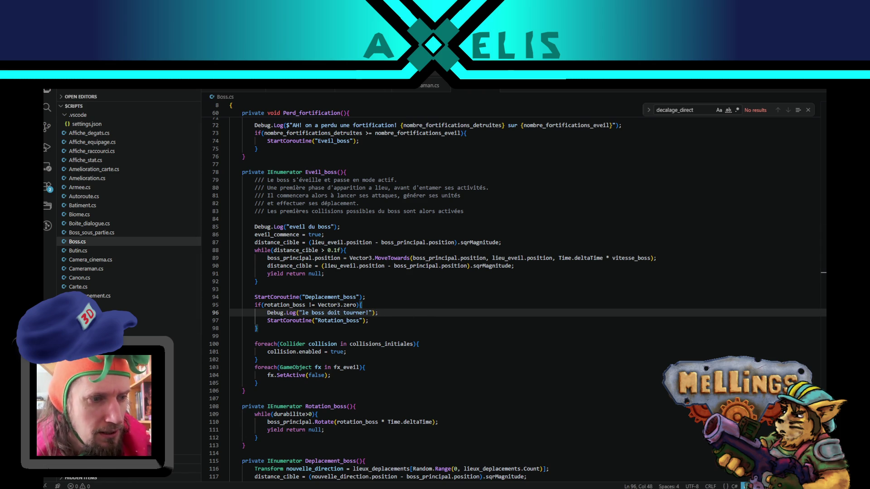
{"action": "left_click", "coordinate": [432, 397]}
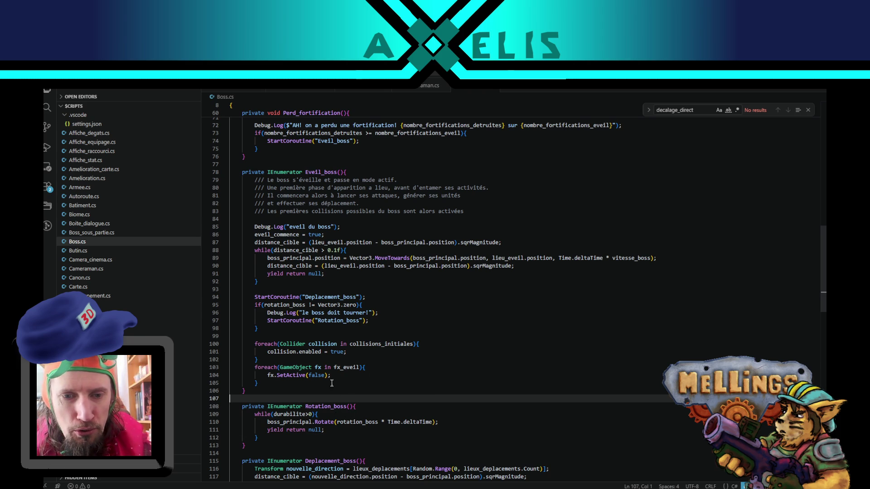
{"action": "left_click", "coordinate": [278, 382]}
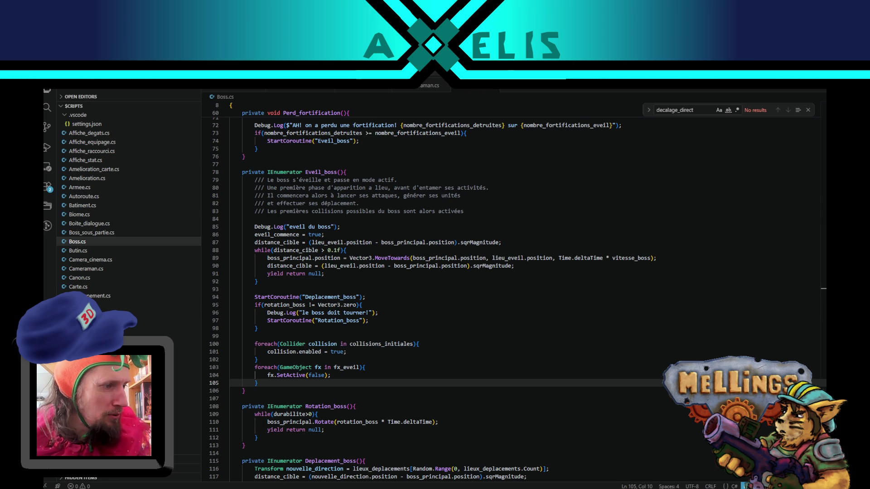
Step: Switch from Boss.cs in Visual Studio Code to the Firefox DuckDuckGo image search
{"action": "key", "text": "alt+Tab"}
Step: Search DuckDuckGo images for 'henri 6'
{"action": "left_click", "coordinate": [212, 135]}
{"action": "type", "text": "henri 6"}
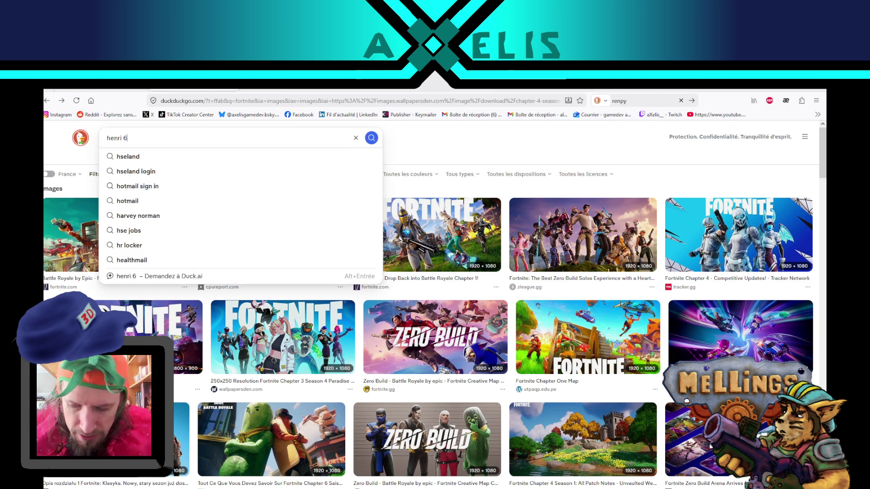
{"action": "key", "text": "Return"}
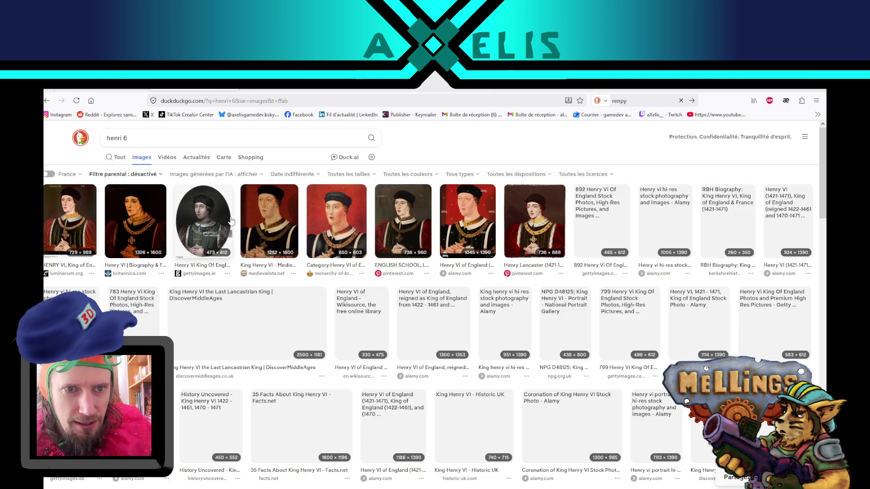
Step: Change the query to 'roi henri' and preview the crowned Henry IV portrait
{"action": "left_click", "coordinate": [156, 145]}
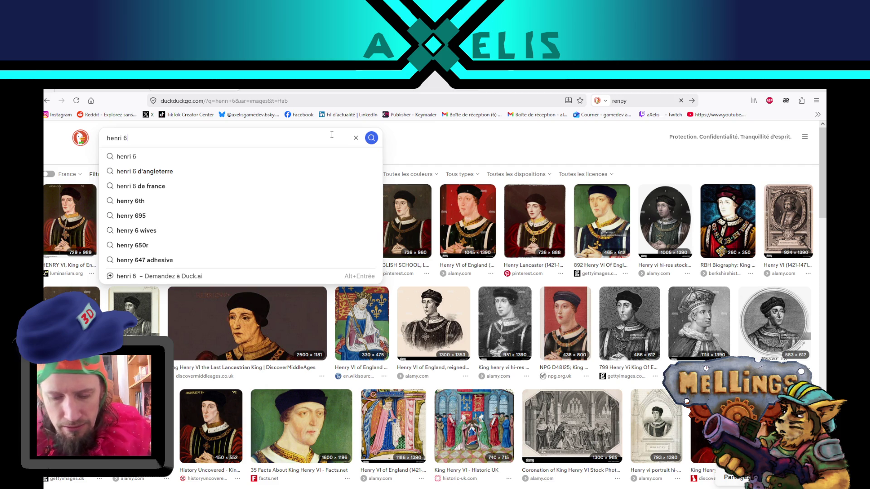
{"action": "key", "text": "BackSpace"}
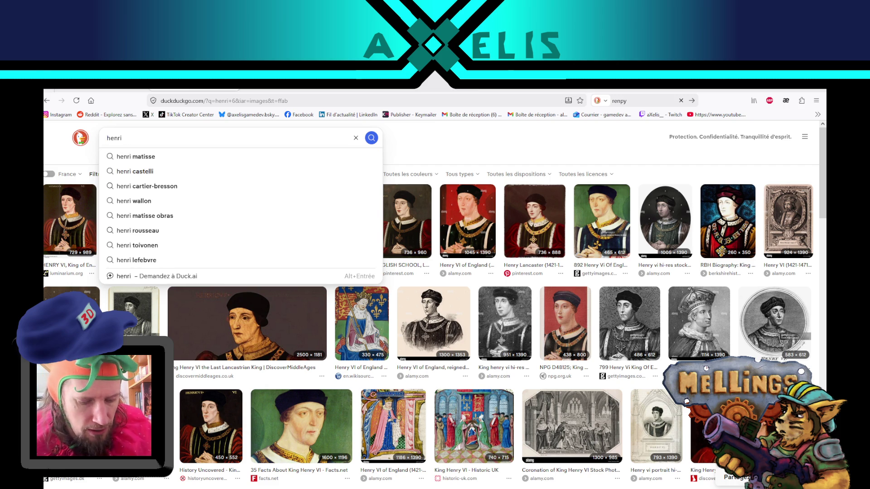
{"action": "key", "text": "Home"}
{"action": "type", "text": "roi"}
{"action": "key", "text": "Return"}
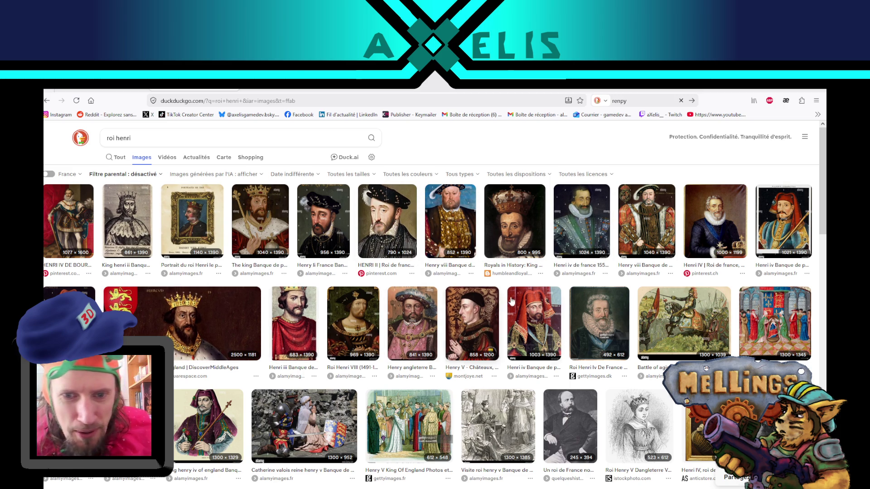
{"action": "left_click", "coordinate": [515, 218]}
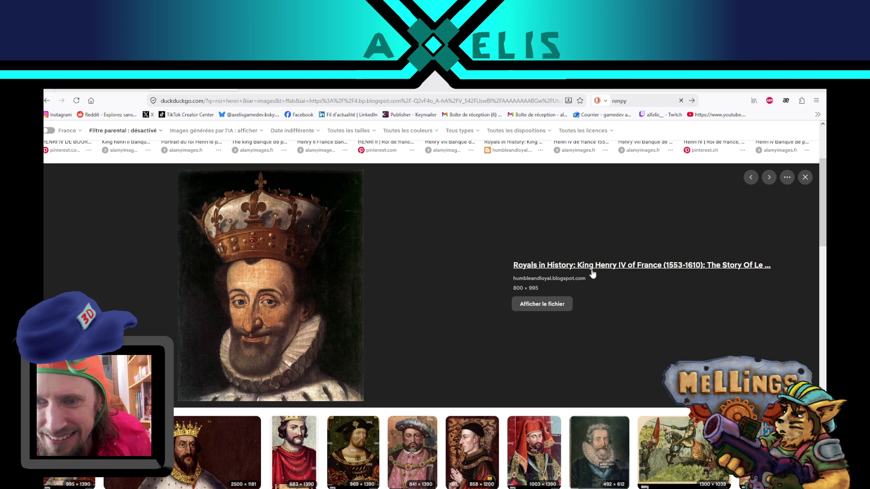
Step: Browse the results and preview the Getty Images 'Roi Henri Iv De France' portrait, 492 × 612
{"action": "scroll", "coordinate": [416, 398], "scroll_direction": "down", "scroll_amount": 3}
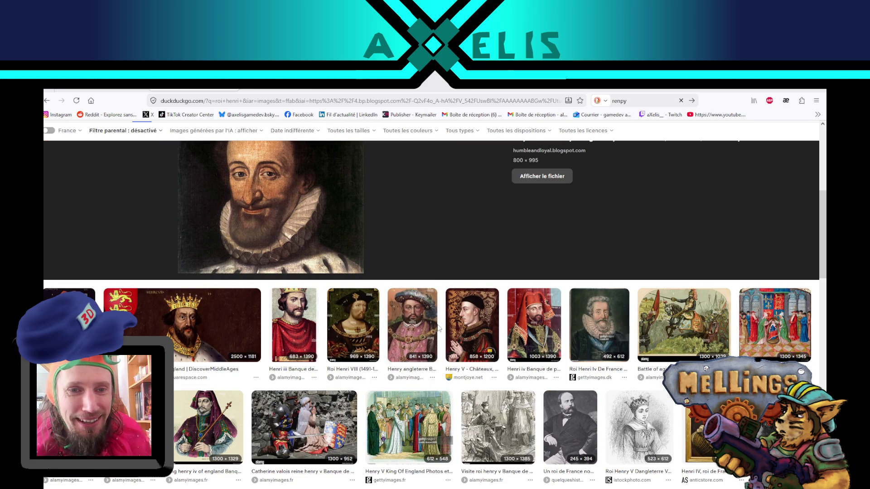
{"action": "scroll", "coordinate": [419, 339], "scroll_direction": "up", "scroll_amount": 1}
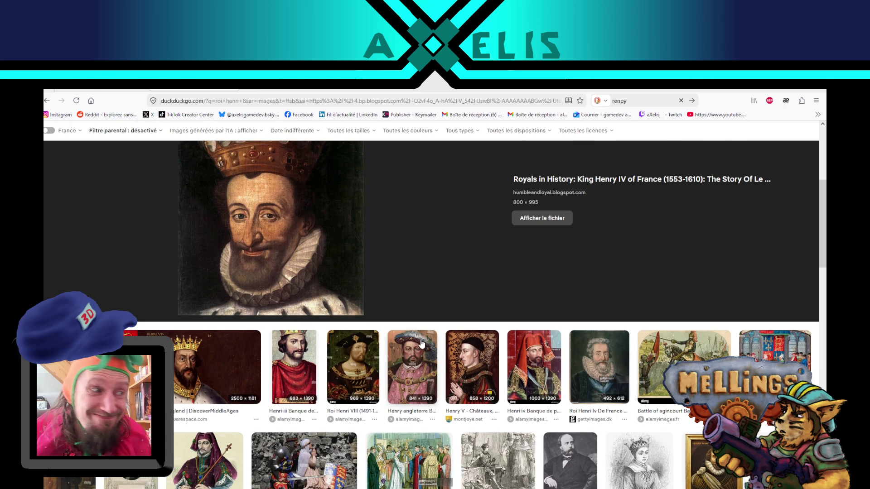
{"action": "scroll", "coordinate": [450, 257], "scroll_direction": "up", "scroll_amount": 1}
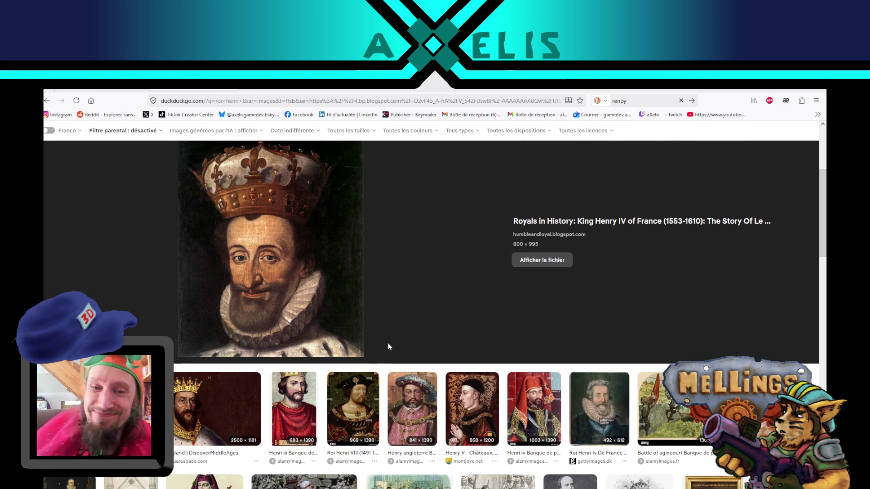
{"action": "scroll", "coordinate": [385, 354], "scroll_direction": "down", "scroll_amount": 1}
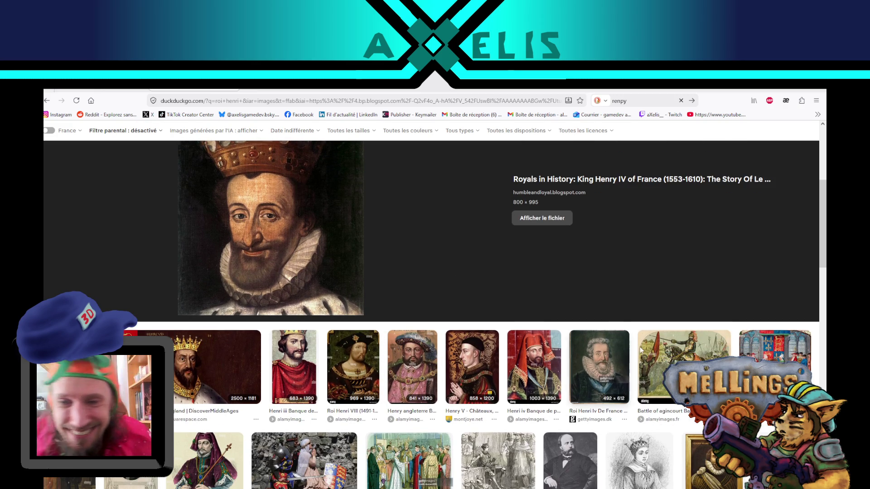
{"action": "scroll", "coordinate": [619, 312], "scroll_direction": "down", "scroll_amount": 2}
{"action": "left_click", "coordinate": [620, 311]}
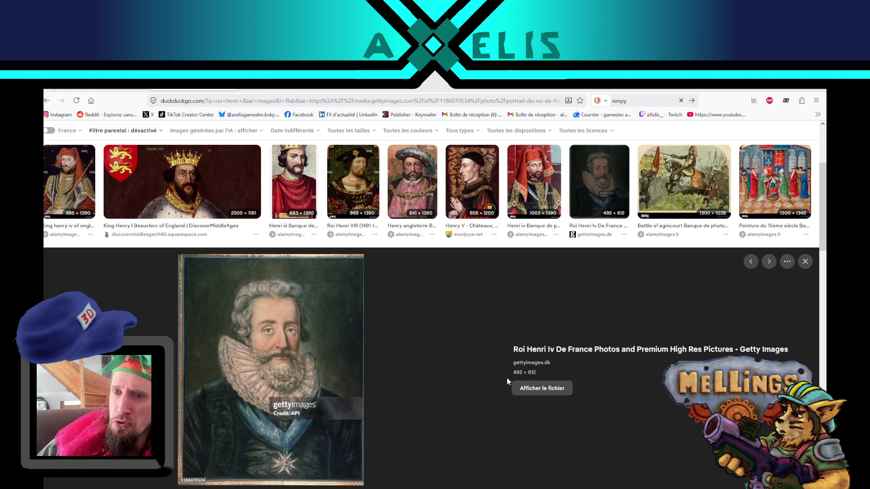
{"action": "scroll", "coordinate": [500, 328], "scroll_direction": "down", "scroll_amount": 6}
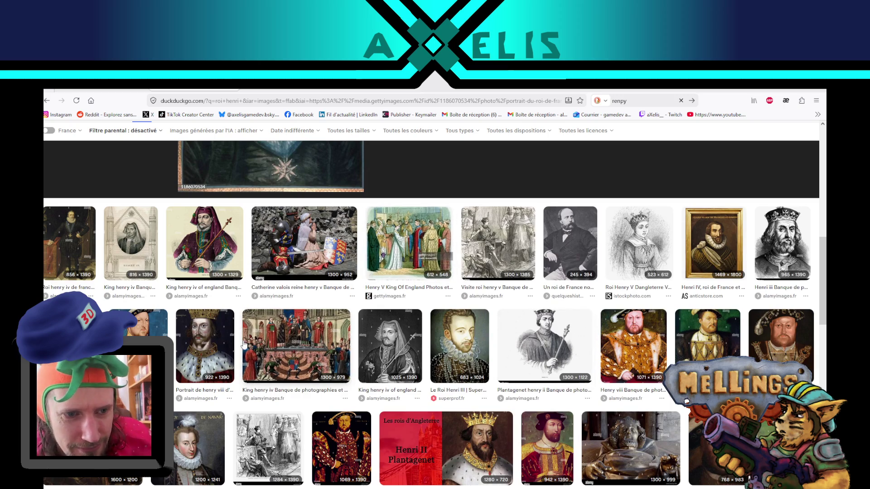
Step: Preview the 1stdibs Holbein portrait of Henry VIII, 768 × 1015, and browse related portraits
{"action": "left_click", "coordinate": [145, 322]}
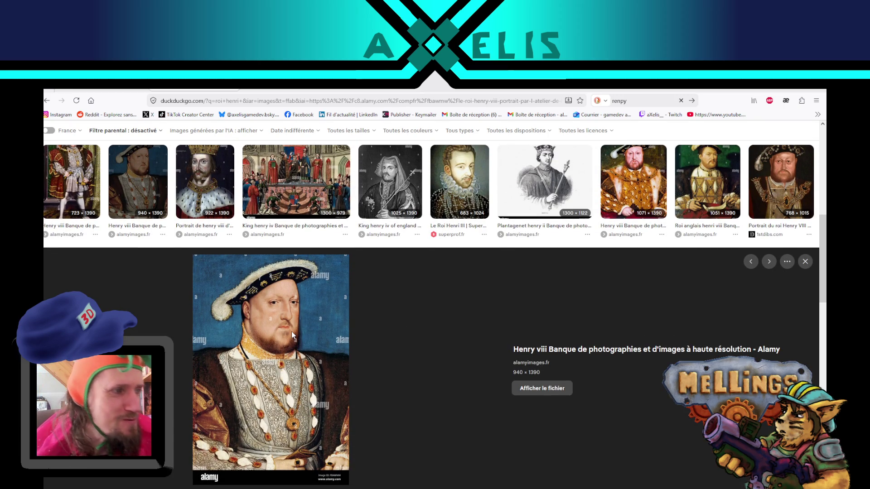
{"action": "scroll", "coordinate": [674, 330], "scroll_direction": "up", "scroll_amount": 1}
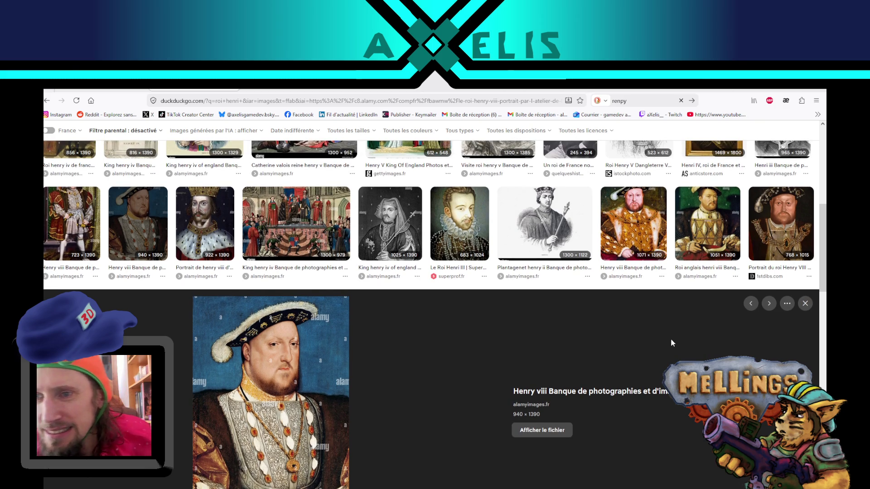
{"action": "left_click", "coordinate": [780, 223]}
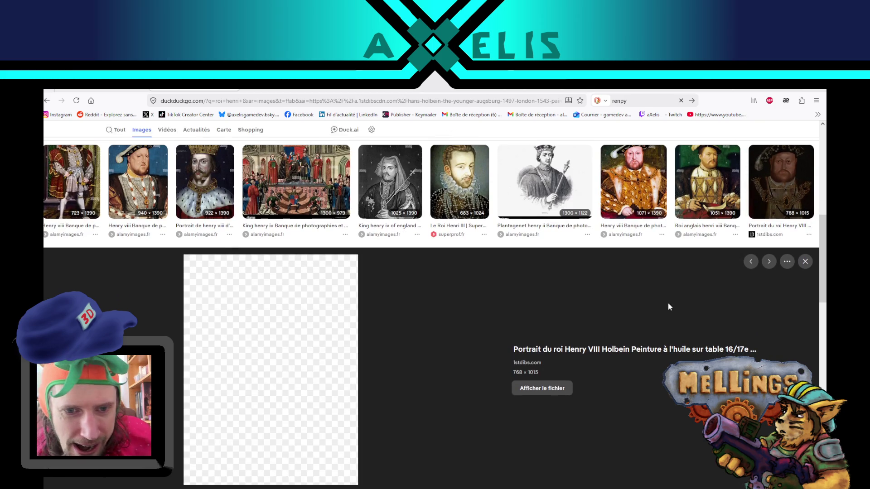
{"action": "scroll", "coordinate": [459, 323], "scroll_direction": "down", "scroll_amount": 3}
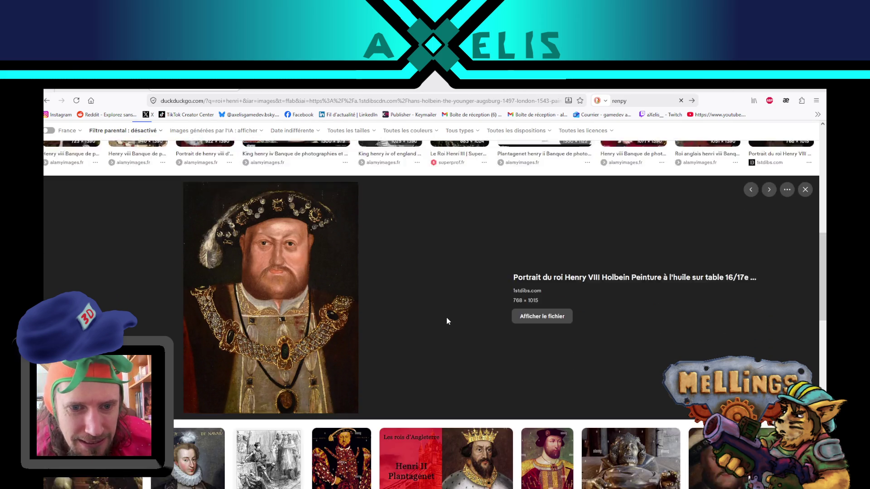
{"action": "scroll", "coordinate": [447, 321], "scroll_direction": "down", "scroll_amount": 2}
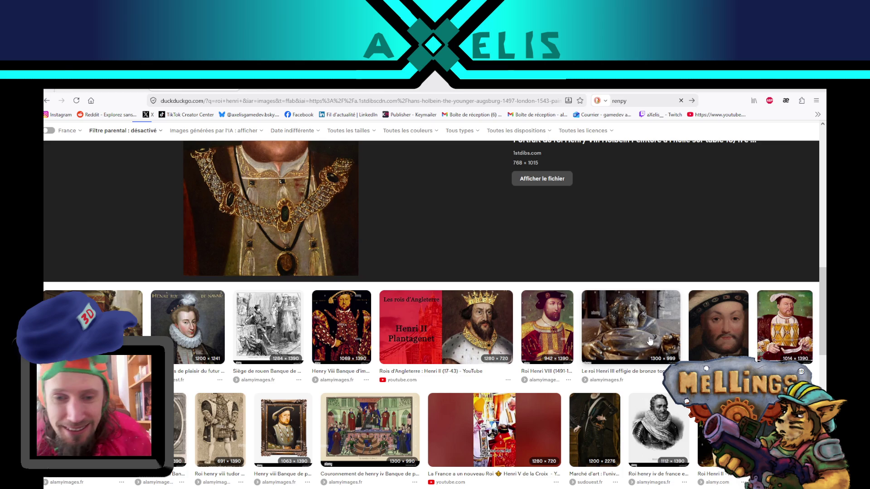
{"action": "scroll", "coordinate": [686, 298], "scroll_direction": "up", "scroll_amount": 10}
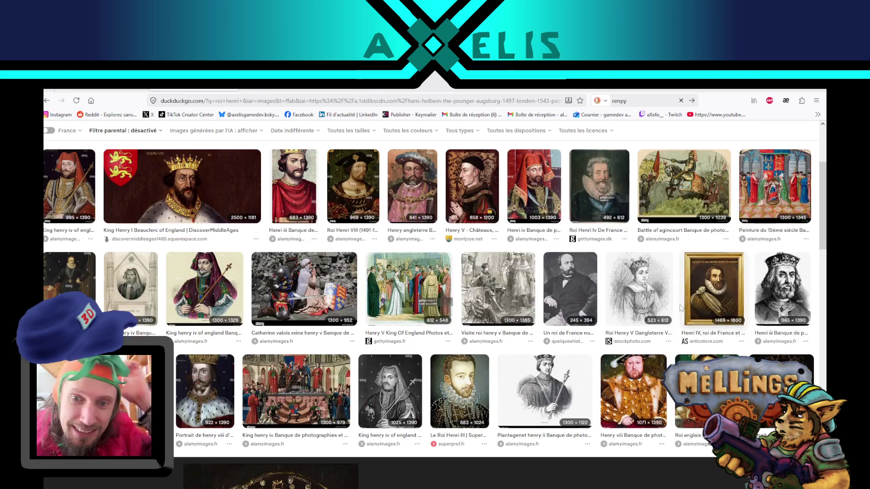
Step: Preview the Henri III portrait and scroll through the surrounding results
{"action": "left_click", "coordinate": [479, 392]}
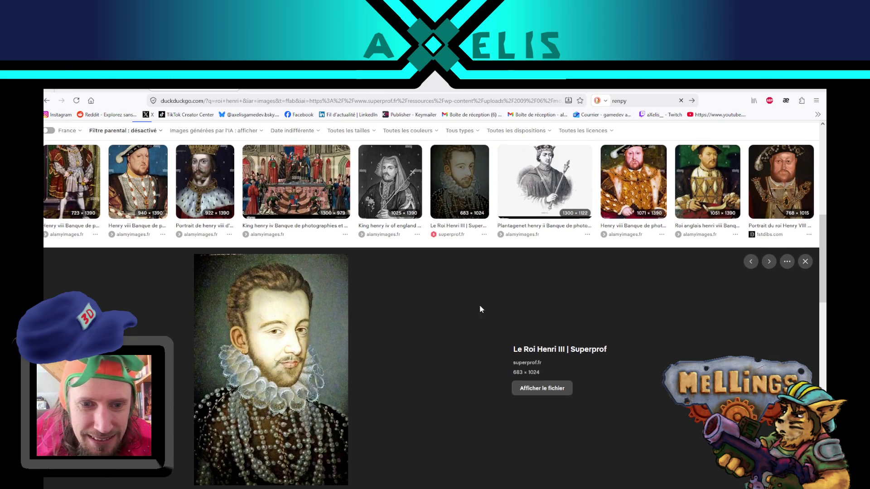
{"action": "scroll", "coordinate": [486, 297], "scroll_direction": "down", "scroll_amount": 1}
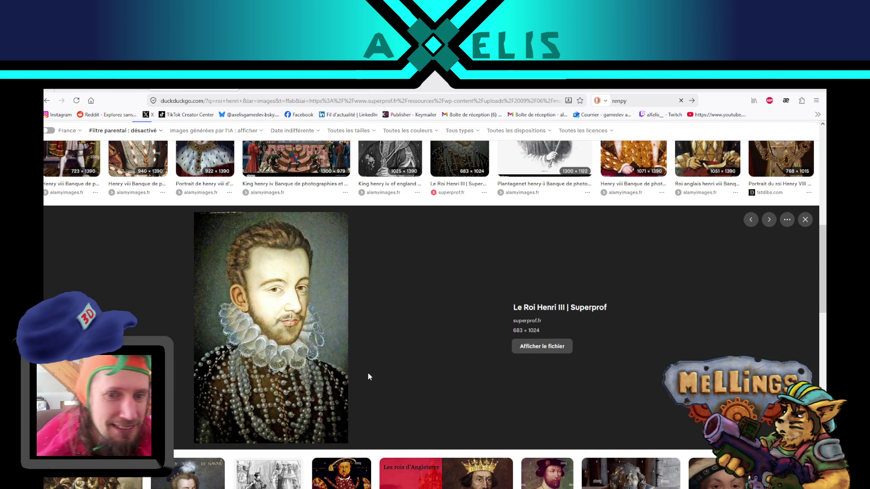
{"action": "scroll", "coordinate": [390, 326], "scroll_direction": "up", "scroll_amount": 2}
{"action": "scroll", "coordinate": [376, 348], "scroll_direction": "up", "scroll_amount": 1}
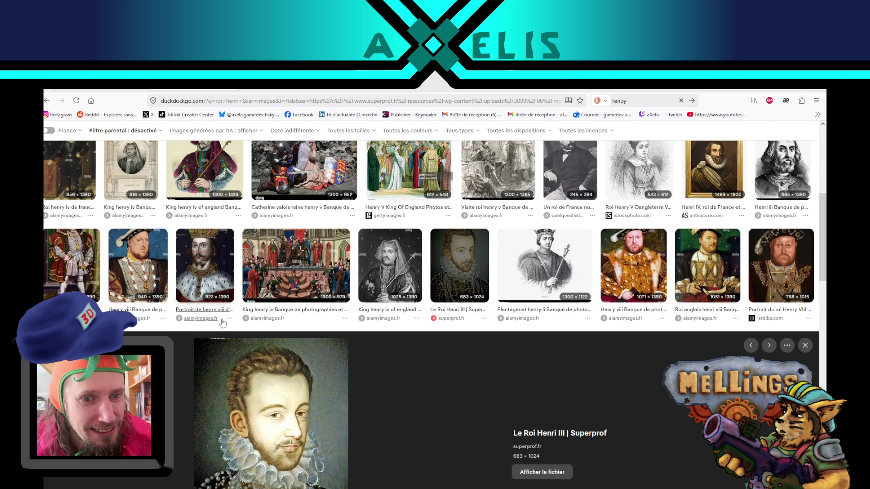
{"action": "scroll", "coordinate": [379, 352], "scroll_direction": "down", "scroll_amount": 2}
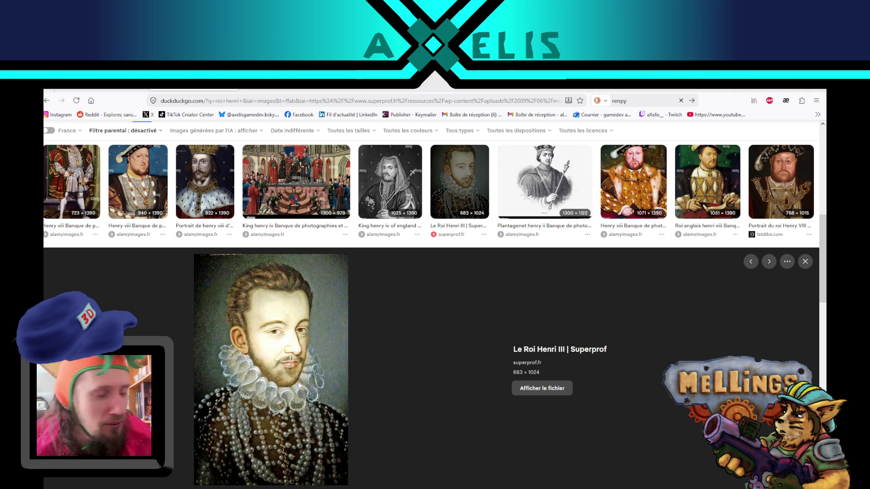
{"action": "scroll", "coordinate": [462, 309], "scroll_direction": "up", "scroll_amount": 2}
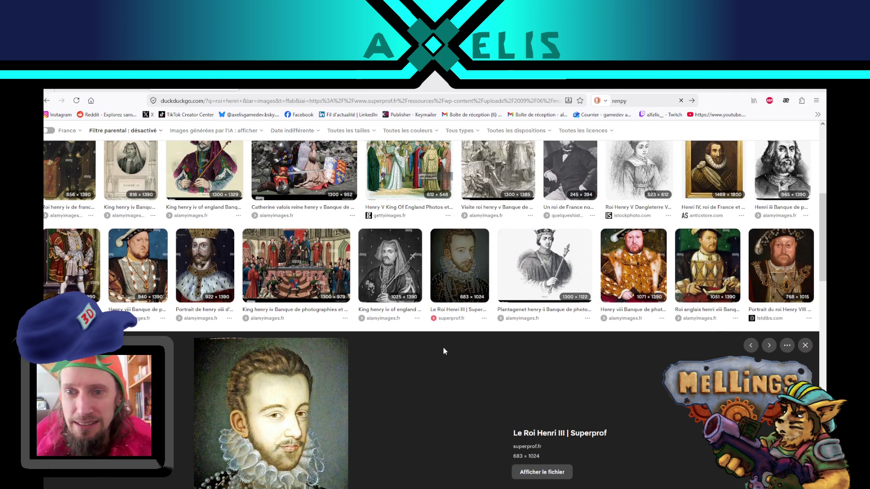
{"action": "scroll", "coordinate": [422, 358], "scroll_direction": "up", "scroll_amount": 1}
Step: Compare the crowned Henry II and Henri iii portraits, then return to the Superprof Henri III thumbnail
{"action": "left_click", "coordinate": [205, 317]}
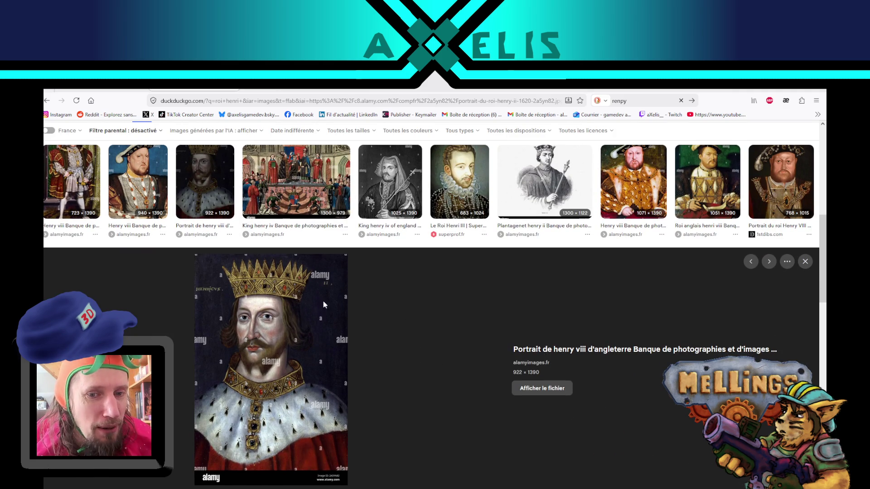
{"action": "scroll", "coordinate": [429, 335], "scroll_direction": "up", "scroll_amount": 7}
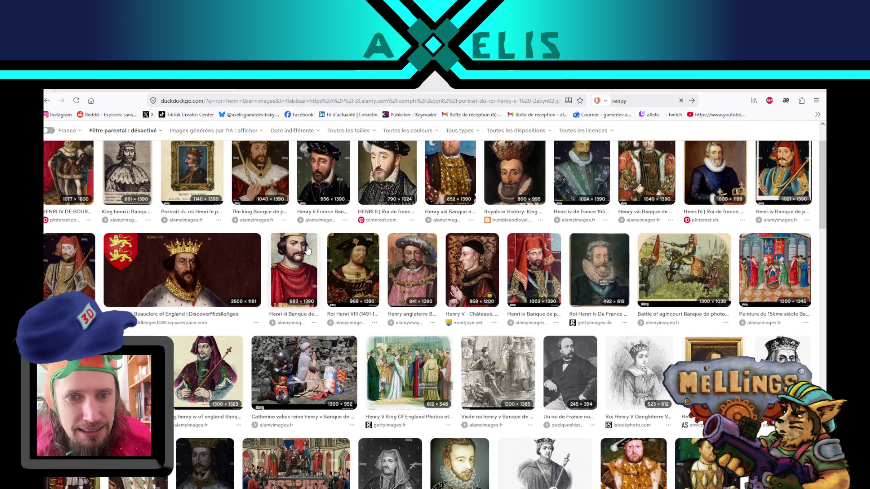
{"action": "left_click", "coordinate": [294, 272]}
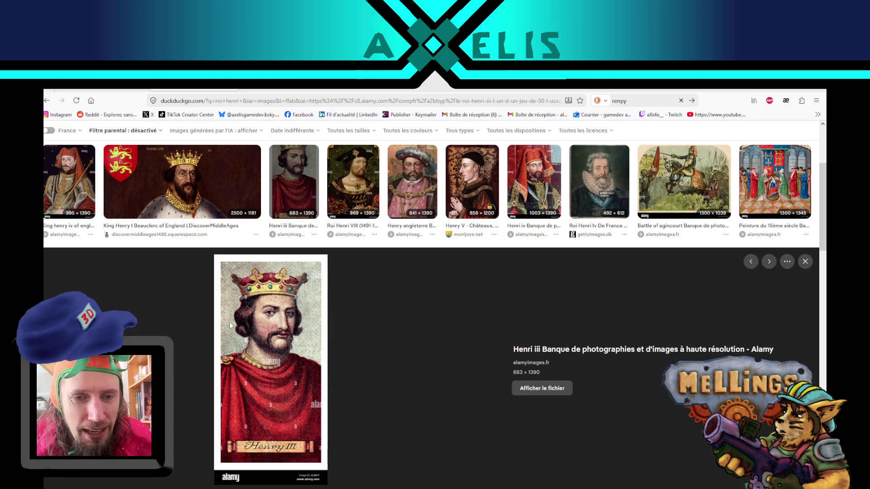
{"action": "scroll", "coordinate": [448, 294], "scroll_direction": "up", "scroll_amount": 2}
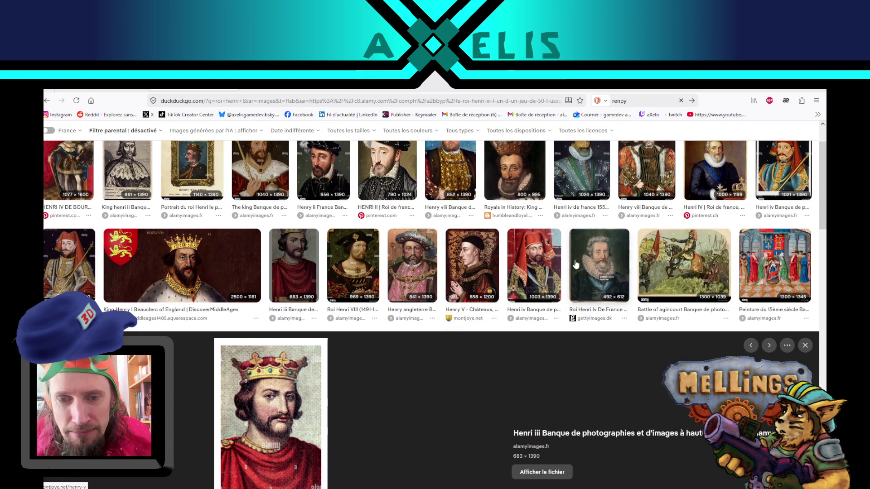
{"action": "scroll", "coordinate": [528, 346], "scroll_direction": "up", "scroll_amount": 1}
{"action": "scroll", "coordinate": [528, 345], "scroll_direction": "up", "scroll_amount": 1}
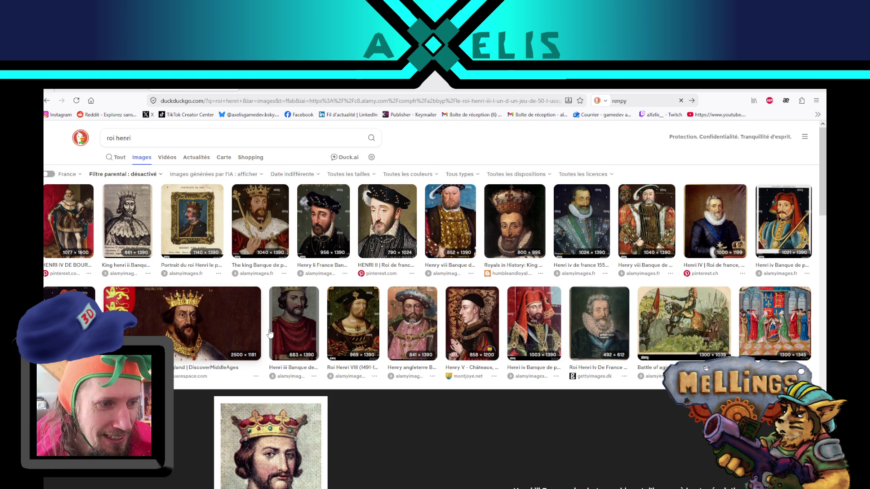
{"action": "scroll", "coordinate": [470, 355], "scroll_direction": "down", "scroll_amount": 10}
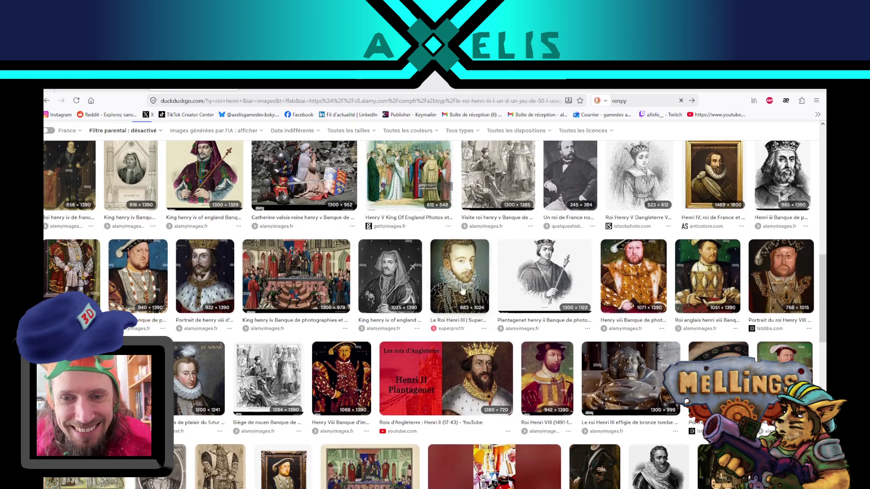
{"action": "left_click", "coordinate": [462, 306]}
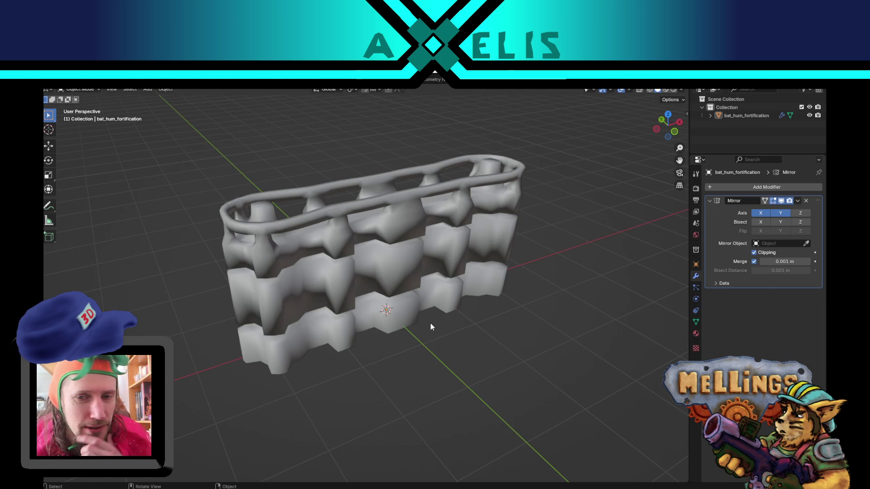
Step: Return from Unity to Blender and put the bat_hum_fortification mesh into Edit Mode
{"action": "mouse_move", "coordinate": [431, 326]}
{"action": "middle_mouse_down"}
{"action": "mouse_move", "coordinate": [398, 308]}
{"action": "mouse_move", "coordinate": [407, 314]}
{"action": "middle_mouse_up"}
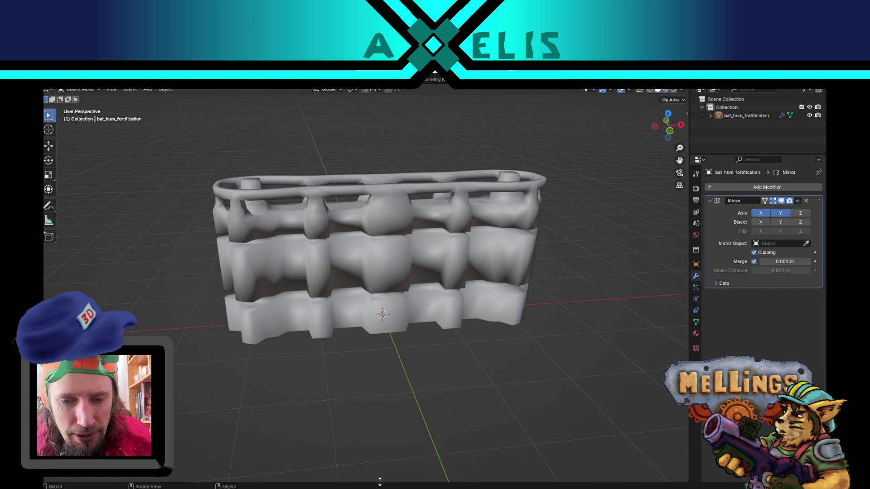
{"action": "key", "text": "alt+Tab"}
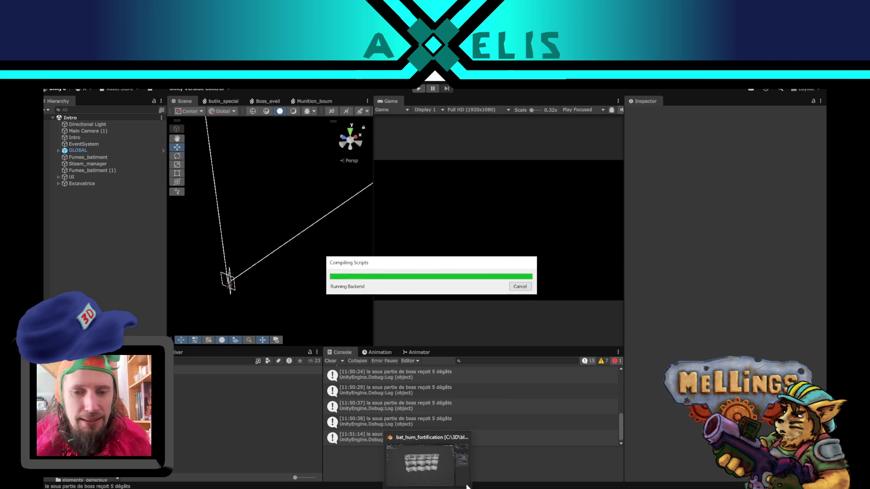
{"action": "left_click", "coordinate": [417, 475]}
{"action": "mouse_move", "coordinate": [381, 302]}
{"action": "middle_mouse_down"}
{"action": "mouse_move", "coordinate": [415, 230]}
{"action": "mouse_move", "coordinate": [402, 251]}
{"action": "mouse_move", "coordinate": [397, 299]}
{"action": "mouse_move", "coordinate": [315, 271]}
{"action": "mouse_move", "coordinate": [333, 300]}
{"action": "middle_mouse_up"}
{"action": "key", "text": "Tab"}
{"action": "scroll", "coordinate": [415, 228], "scroll_direction": "up", "scroll_amount": 3}
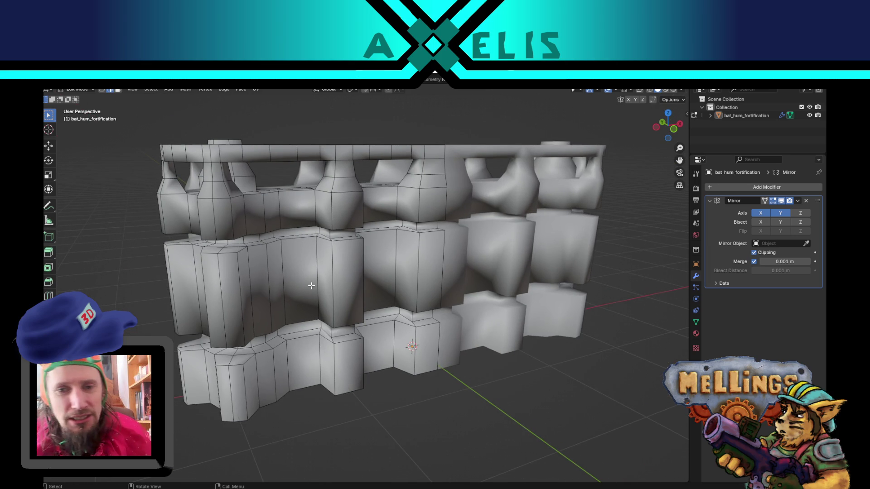
Step: Select the edge loop around a pillar and mark it as a UV seam
{"action": "scroll", "coordinate": [311, 285], "scroll_direction": "up", "scroll_amount": 2}
{"action": "middle_click_drag", "start_coordinate": [321, 285], "coordinate": [308, 297]}
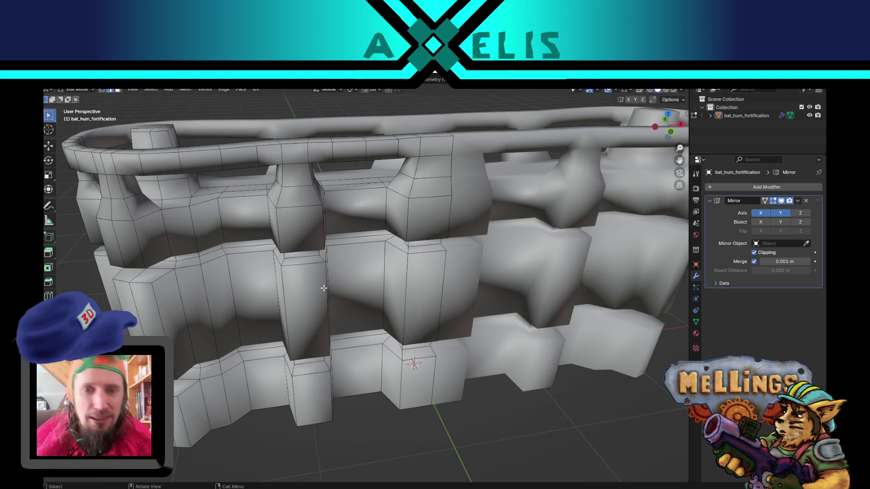
{"action": "mouse_move", "coordinate": [435, 174]}
{"action": "middle_mouse_down"}
{"action": "mouse_move", "coordinate": [390, 249]}
{"action": "mouse_move", "coordinate": [337, 241]}
{"action": "mouse_move", "coordinate": [402, 238]}
{"action": "mouse_move", "coordinate": [378, 208]}
{"action": "mouse_move", "coordinate": [500, 224]}
{"action": "middle_mouse_up"}
{"action": "left_click", "coordinate": [377, 204], "text": "alt"}
{"action": "left_click", "coordinate": [500, 224], "text": "alt"}
{"action": "left_click", "coordinate": [419, 232], "text": "alt"}
{"action": "mouse_move", "coordinate": [420, 232]}
{"action": "middle_mouse_down"}
{"action": "mouse_move", "coordinate": [341, 234]}
{"action": "mouse_move", "coordinate": [436, 220]}
{"action": "middle_mouse_up"}
{"action": "left_click", "coordinate": [338, 233], "text": "alt"}
{"action": "middle_click_drag", "start_coordinate": [543, 285], "coordinate": [453, 284]}
{"action": "key", "text": "u"}
{"action": "left_click", "coordinate": [458, 277]}
{"action": "scroll", "coordinate": [379, 260], "scroll_direction": "up", "scroll_amount": 3}
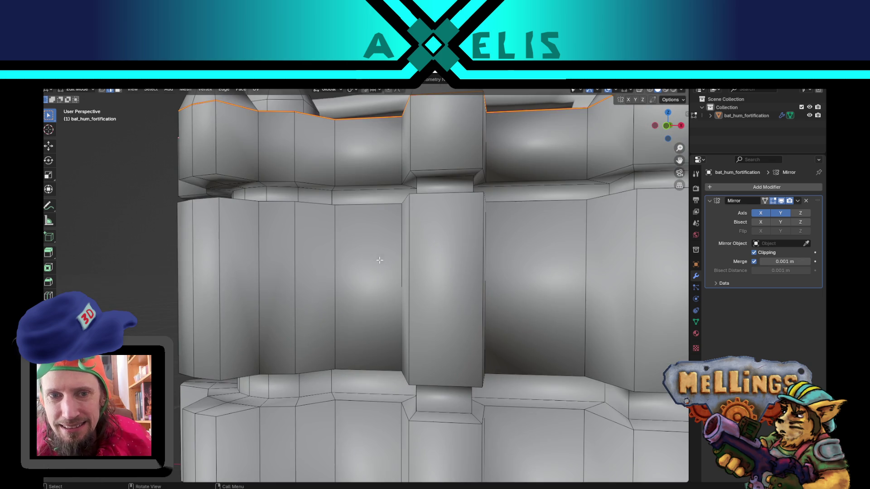
Step: Clear the selection, mark the ledge edge loop as a seam, and select the next loop
{"action": "key", "text": "alt+a"}
{"action": "mouse_move", "coordinate": [268, 199]}
{"action": "middle_mouse_down"}
{"action": "mouse_move", "coordinate": [368, 230]}
{"action": "mouse_move", "coordinate": [440, 286]}
{"action": "mouse_move", "coordinate": [388, 333]}
{"action": "mouse_move", "coordinate": [412, 320]}
{"action": "middle_mouse_up"}
{"action": "left_click", "coordinate": [368, 230], "text": "alt"}
{"action": "left_click", "coordinate": [408, 306], "text": "alt"}
{"action": "right_click", "coordinate": [408, 306]}
{"action": "left_click", "coordinate": [408, 306]}
{"action": "scroll", "coordinate": [260, 304], "scroll_direction": "down", "scroll_amount": 4}
{"action": "left_click", "coordinate": [329, 283], "text": "alt"}
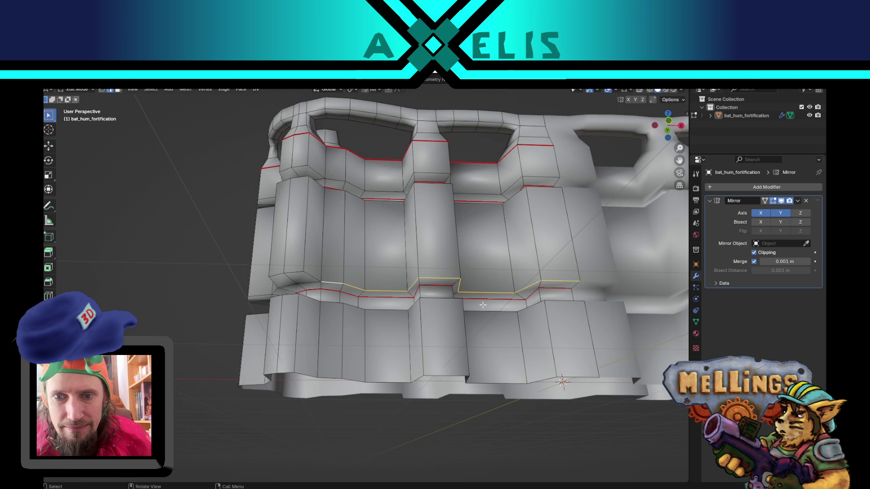
{"action": "mouse_move", "coordinate": [482, 304]}
{"action": "middle_mouse_down"}
{"action": "mouse_move", "coordinate": [360, 329]}
{"action": "mouse_move", "coordinate": [431, 365]}
{"action": "mouse_move", "coordinate": [366, 403]}
{"action": "middle_mouse_up"}
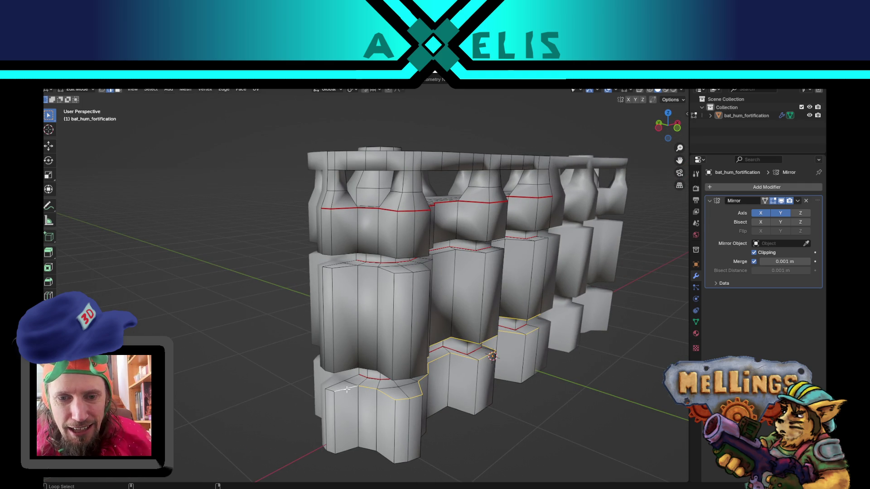
Step: Select an edge path along the column tops and mark it as a seam with Ctrl+E
{"action": "middle_click_drag", "start_coordinate": [364, 369], "coordinate": [388, 336]}
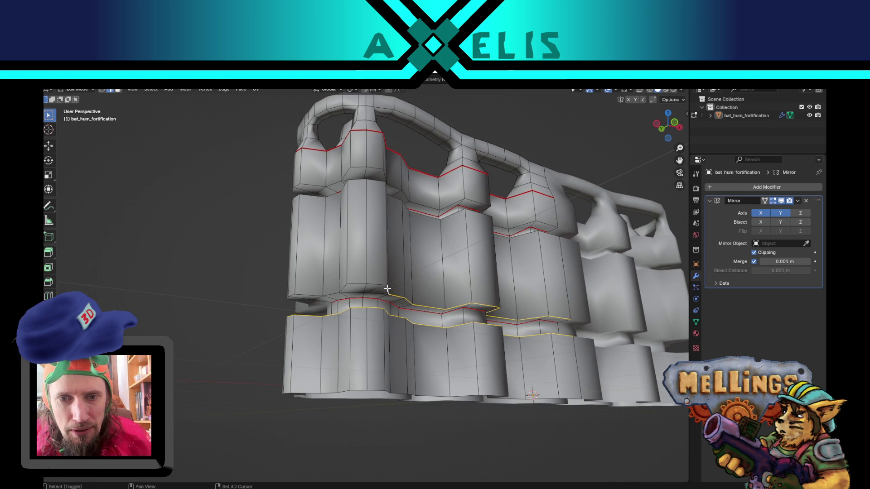
{"action": "left_click", "coordinate": [352, 283], "text": "ctrl"}
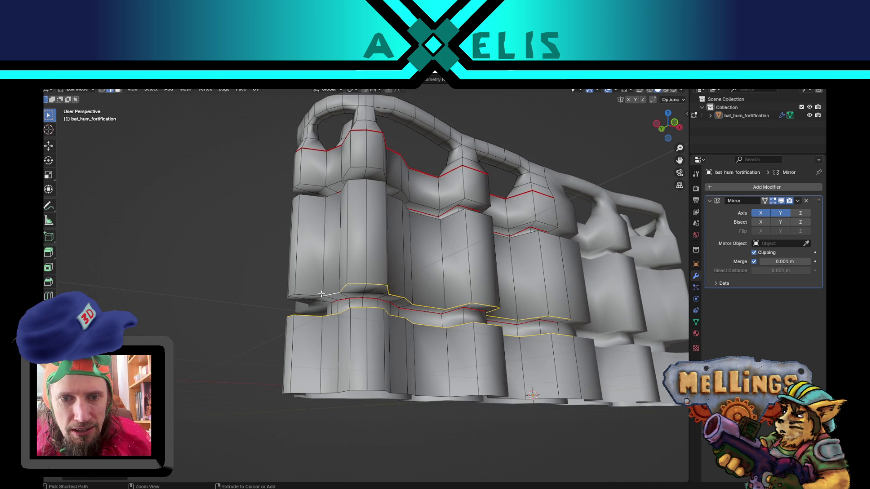
{"action": "left_click", "coordinate": [289, 295], "text": "ctrl"}
{"action": "middle_click_drag", "start_coordinate": [289, 295], "coordinate": [308, 265]}
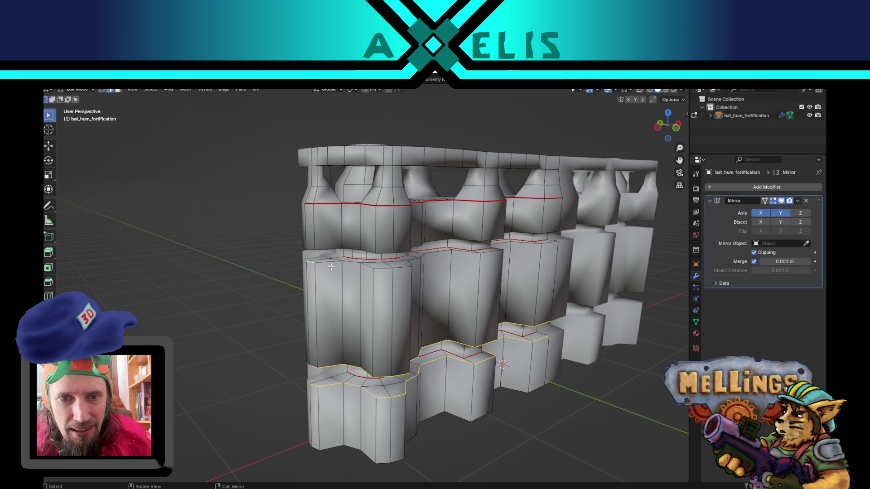
{"action": "left_click", "coordinate": [382, 268], "text": "ctrl"}
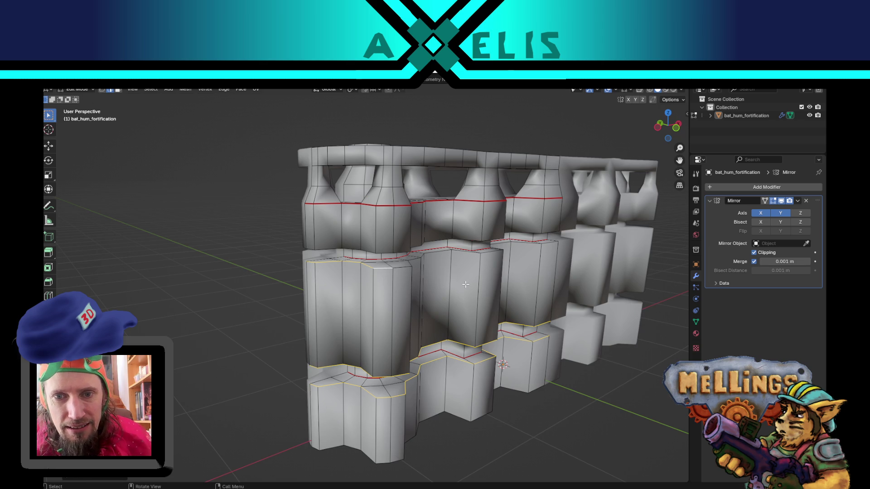
{"action": "middle_click_drag", "start_coordinate": [386, 268], "coordinate": [358, 289]}
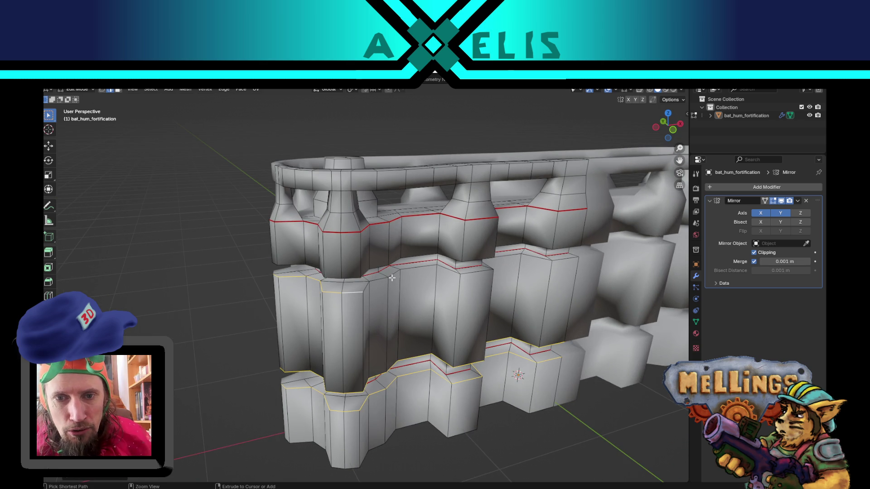
{"action": "left_click", "coordinate": [487, 270], "text": "ctrl"}
{"action": "mouse_move", "coordinate": [486, 271]}
{"action": "middle_mouse_down"}
{"action": "mouse_move", "coordinate": [490, 308]}
{"action": "mouse_move", "coordinate": [364, 193]}
{"action": "middle_mouse_up"}
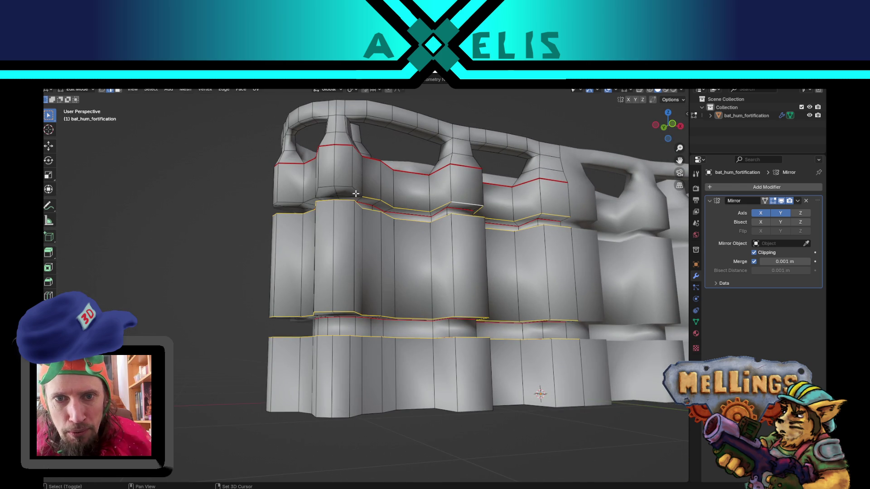
{"action": "mouse_move", "coordinate": [333, 188]}
{"action": "middle_mouse_down"}
{"action": "mouse_move", "coordinate": [349, 200]}
{"action": "mouse_move", "coordinate": [328, 222]}
{"action": "mouse_move", "coordinate": [342, 269]}
{"action": "middle_mouse_up"}
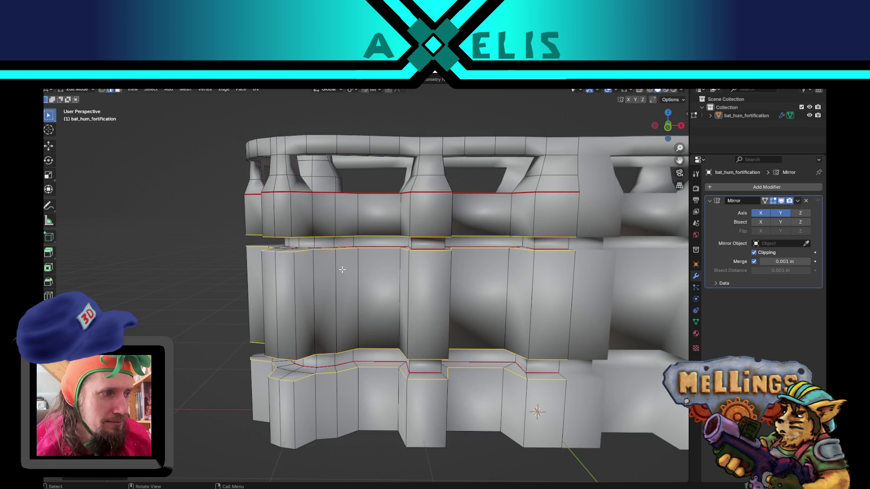
{"action": "key", "text": "ctrl+e"}
{"action": "left_click", "coordinate": [317, 238]}
{"action": "mouse_move", "coordinate": [203, 380]}
{"action": "middle_mouse_down"}
{"action": "mouse_move", "coordinate": [197, 388]}
{"action": "mouse_move", "coordinate": [240, 409]}
{"action": "mouse_move", "coordinate": [252, 365]}
{"action": "mouse_move", "coordinate": [194, 361]}
{"action": "mouse_move", "coordinate": [175, 372]}
{"action": "mouse_move", "coordinate": [219, 408]}
{"action": "mouse_move", "coordinate": [259, 406]}
{"action": "middle_mouse_up"}
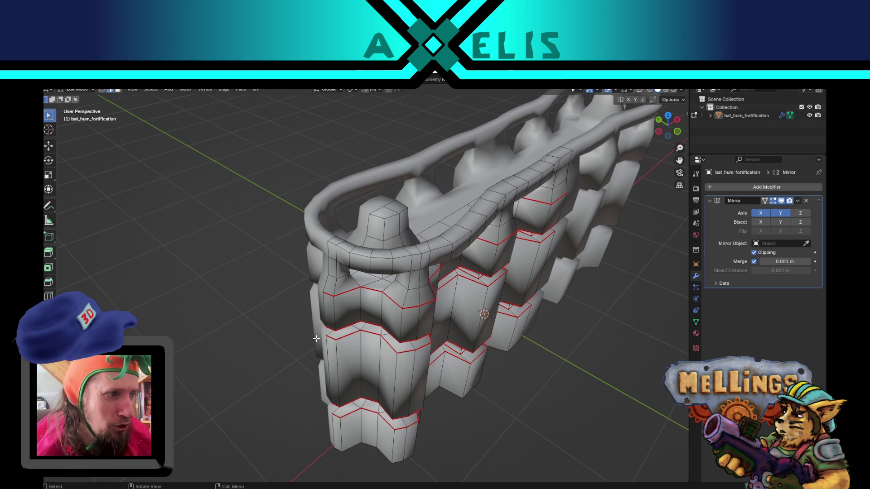
{"action": "mouse_move", "coordinate": [322, 346]}
{"action": "middle_mouse_down"}
{"action": "mouse_move", "coordinate": [419, 345]}
{"action": "mouse_move", "coordinate": [447, 354]}
{"action": "mouse_move", "coordinate": [394, 247]}
{"action": "middle_mouse_up"}
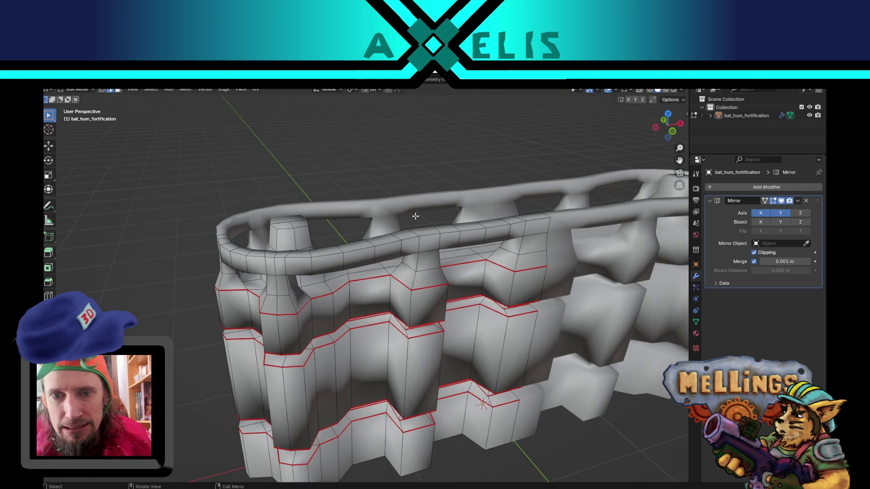
Step: Add the edge loop and segment under the top rail to the selection
{"action": "key", "text": "ctrl+KP_3"}
{"action": "middle_click_drag", "start_coordinate": [343, 266], "coordinate": [346, 211]}
{"action": "left_click", "coordinate": [366, 177], "text": "alt+shift"}
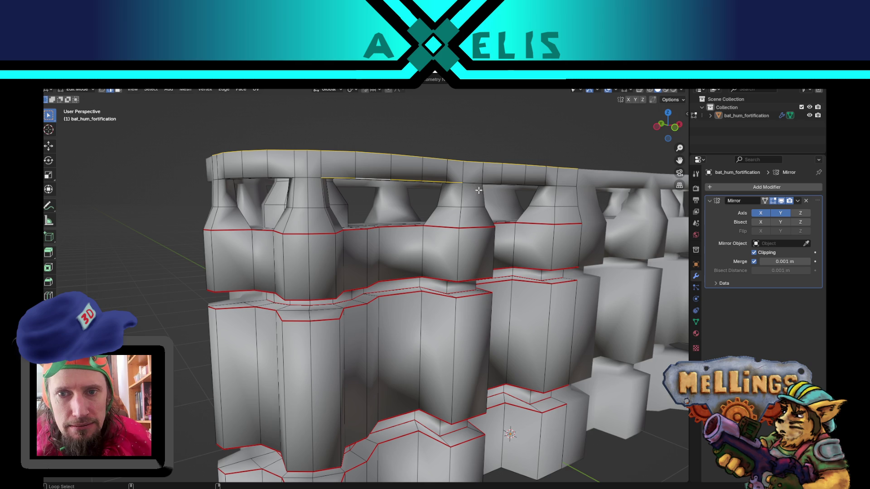
{"action": "middle_click_drag", "start_coordinate": [537, 177], "coordinate": [478, 162]}
{"action": "left_click", "coordinate": [510, 158], "text": "alt+shift"}
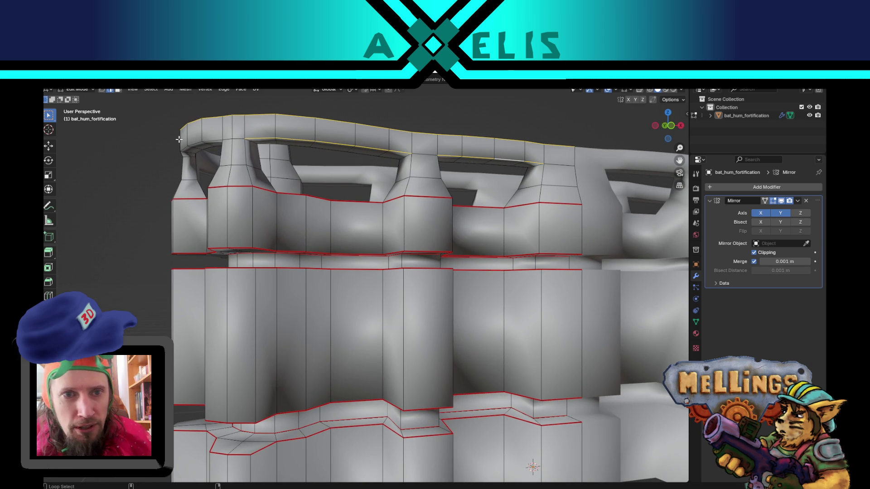
{"action": "middle_click_drag", "start_coordinate": [196, 142], "coordinate": [321, 204]}
{"action": "mouse_move", "coordinate": [505, 256]}
{"action": "middle_mouse_down"}
{"action": "mouse_move", "coordinate": [459, 259]}
{"action": "mouse_move", "coordinate": [449, 202]}
{"action": "mouse_move", "coordinate": [431, 189]}
{"action": "middle_mouse_up"}
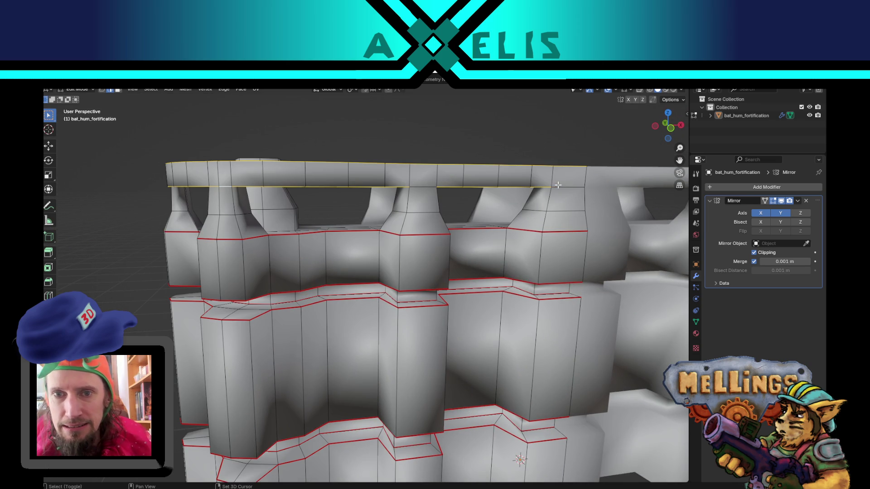
{"action": "mouse_move", "coordinate": [425, 185]}
{"action": "middle_mouse_down"}
{"action": "mouse_move", "coordinate": [481, 235]}
{"action": "mouse_move", "coordinate": [253, 297]}
{"action": "mouse_move", "coordinate": [188, 272]}
{"action": "middle_mouse_up"}
Step: Mark the selected top-rail edges and an inner wall-top loop as seams
{"action": "right_click", "coordinate": [481, 235]}
{"action": "left_click", "coordinate": [481, 235]}
{"action": "left_click", "coordinate": [252, 254], "text": "alt"}
{"action": "mouse_move", "coordinate": [398, 211]}
{"action": "middle_mouse_down"}
{"action": "mouse_move", "coordinate": [438, 217]}
{"action": "mouse_move", "coordinate": [351, 177]}
{"action": "middle_mouse_up"}
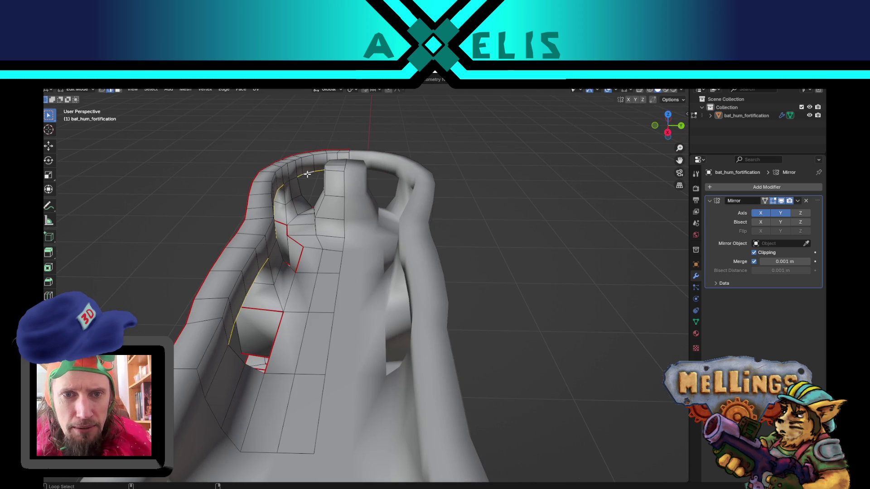
{"action": "middle_click_drag", "start_coordinate": [294, 181], "coordinate": [289, 227]}
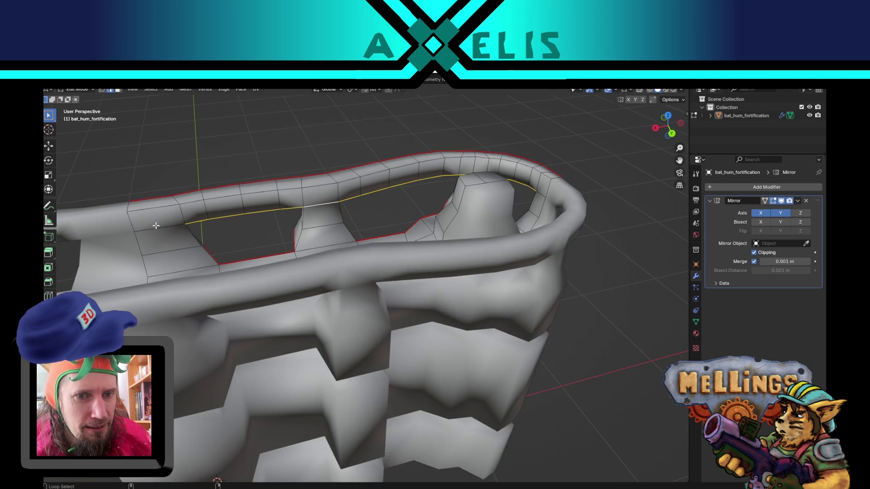
{"action": "scroll", "coordinate": [304, 317], "scroll_direction": "down", "scroll_amount": 5}
{"action": "mouse_move", "coordinate": [304, 318]}
{"action": "middle_mouse_down"}
{"action": "mouse_move", "coordinate": [395, 294]}
{"action": "mouse_move", "coordinate": [516, 323]}
{"action": "mouse_move", "coordinate": [557, 315]}
{"action": "mouse_move", "coordinate": [474, 311]}
{"action": "mouse_move", "coordinate": [539, 312]}
{"action": "middle_mouse_up"}
{"action": "scroll", "coordinate": [394, 295], "scroll_direction": "up", "scroll_amount": 5}
{"action": "right_click", "coordinate": [554, 314]}
{"action": "left_click", "coordinate": [554, 314]}
Step: Select the top-rim edge loops for seaming and review them from a low side view
{"action": "left_click", "coordinate": [294, 216], "text": "alt+shift"}
{"action": "middle_click_drag", "start_coordinate": [294, 216], "coordinate": [396, 266]}
{"action": "left_click", "coordinate": [343, 194], "text": "alt"}
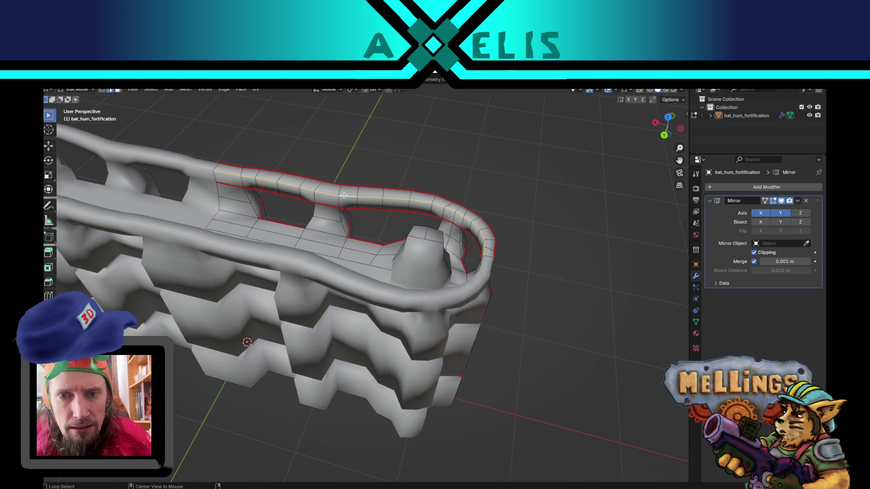
{"action": "right_click", "coordinate": [343, 195]}
{"action": "mouse_move", "coordinate": [571, 177]}
{"action": "middle_mouse_down"}
{"action": "mouse_move", "coordinate": [359, 260]}
{"action": "mouse_move", "coordinate": [312, 317]}
{"action": "mouse_move", "coordinate": [319, 238]}
{"action": "mouse_move", "coordinate": [323, 245]}
{"action": "middle_mouse_up"}
{"action": "scroll", "coordinate": [326, 294], "scroll_direction": "down", "scroll_amount": 5}
{"action": "scroll", "coordinate": [302, 330], "scroll_direction": "up", "scroll_amount": 5}
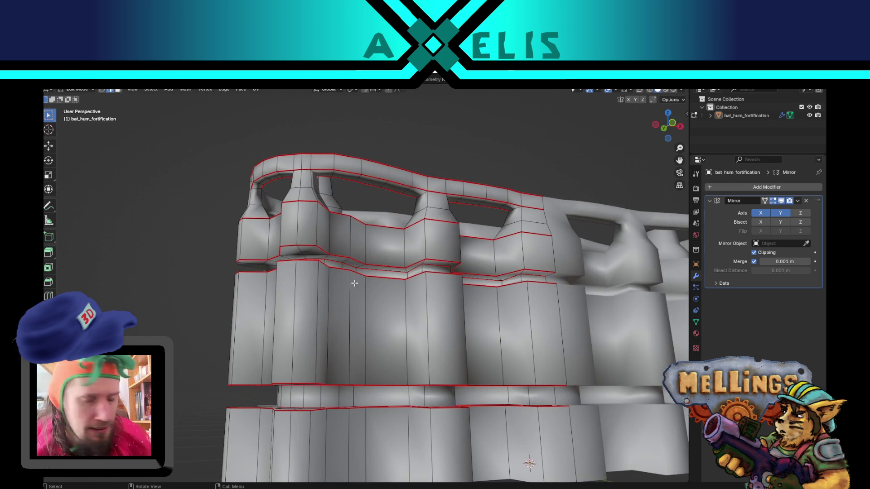
{"action": "scroll", "coordinate": [434, 356], "scroll_direction": "down", "scroll_amount": 5}
{"action": "scroll", "coordinate": [434, 357], "scroll_direction": "up", "scroll_amount": 5}
{"action": "mouse_move", "coordinate": [434, 357]}
{"action": "middle_mouse_down"}
{"action": "mouse_move", "coordinate": [399, 315]}
{"action": "mouse_move", "coordinate": [435, 321]}
{"action": "mouse_move", "coordinate": [318, 314]}
{"action": "mouse_move", "coordinate": [232, 339]}
{"action": "middle_mouse_up"}
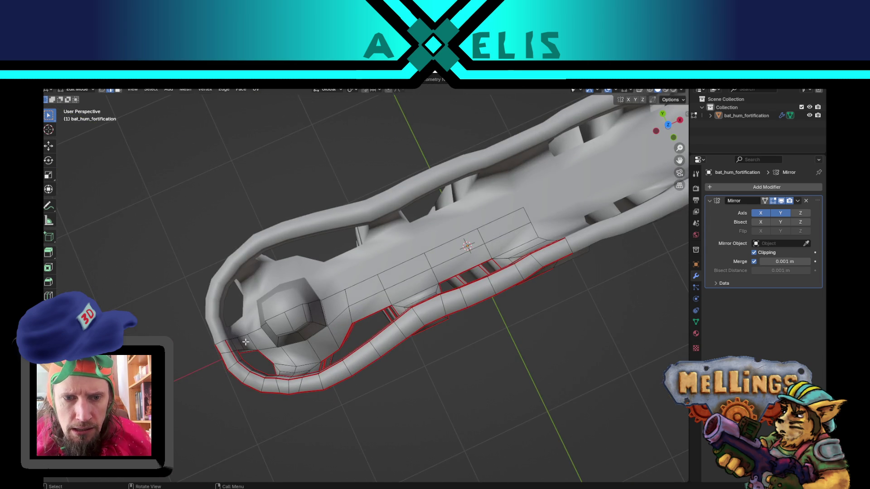
Step: Select an edge on the top rail's curved end and bring up its edge options
{"action": "scroll", "coordinate": [259, 337], "scroll_direction": "up", "scroll_amount": 3}
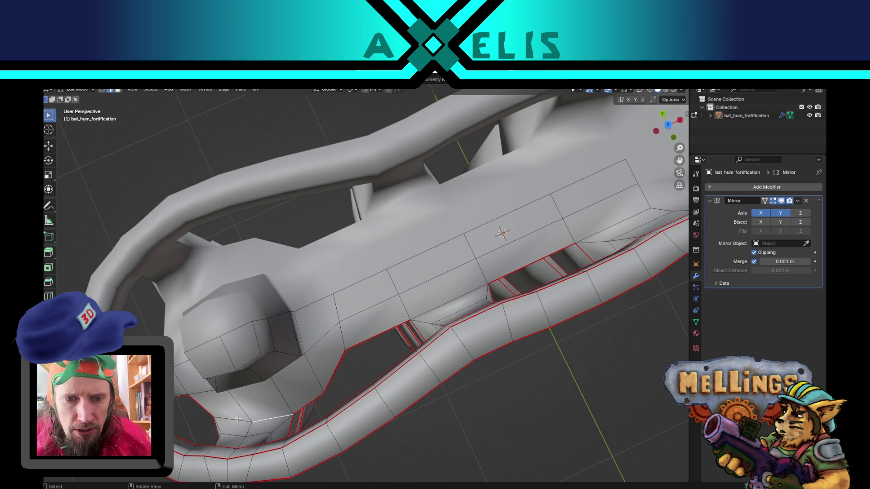
{"action": "mouse_move", "coordinate": [194, 369]}
{"action": "middle_mouse_down"}
{"action": "mouse_move", "coordinate": [180, 204]}
{"action": "mouse_move", "coordinate": [296, 219]}
{"action": "middle_mouse_up"}
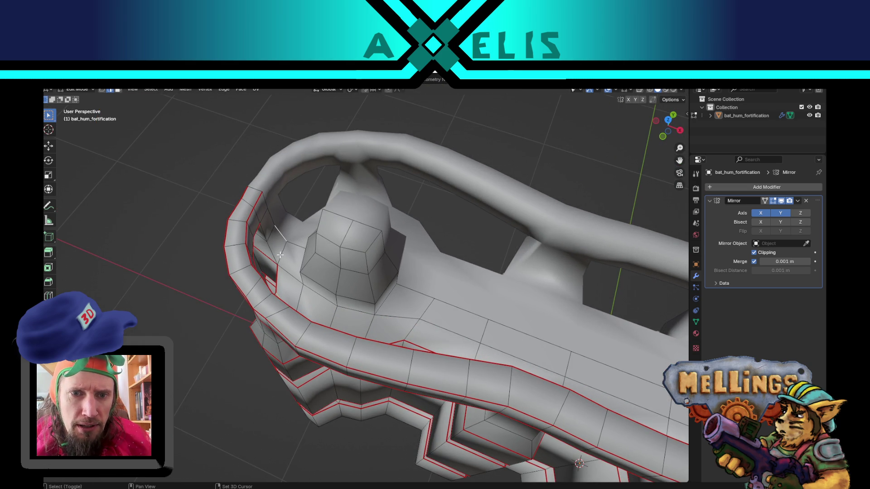
{"action": "middle_click_drag", "start_coordinate": [325, 292], "coordinate": [385, 381]}
{"action": "left_click", "coordinate": [384, 381], "text": "shift"}
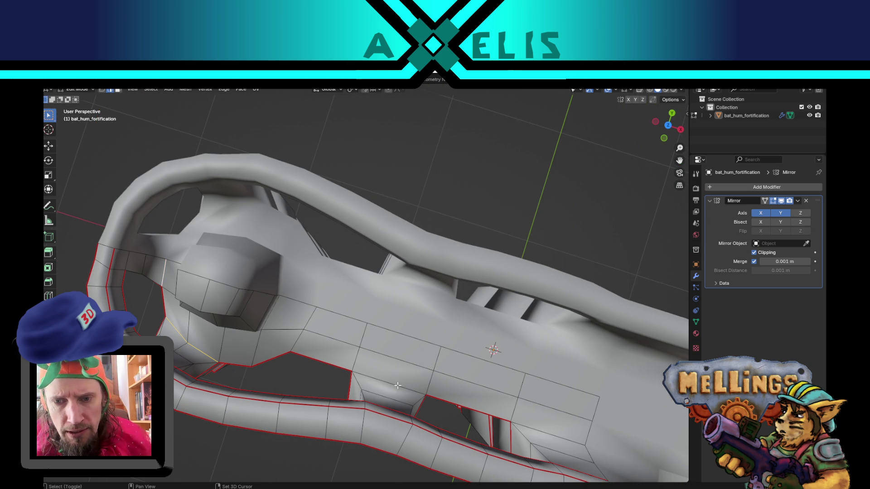
{"action": "scroll", "coordinate": [363, 363], "scroll_direction": "down", "scroll_amount": 4}
{"action": "right_click", "coordinate": [343, 364]}
{"action": "key", "text": "Escape"}
Step: Orbit and zoom around the fortification to check the seams along its rounded end
{"action": "mouse_move", "coordinate": [362, 386]}
{"action": "middle_mouse_down"}
{"action": "mouse_move", "coordinate": [281, 353]}
{"action": "mouse_move", "coordinate": [260, 319]}
{"action": "mouse_move", "coordinate": [420, 292]}
{"action": "mouse_move", "coordinate": [375, 304]}
{"action": "middle_mouse_up"}
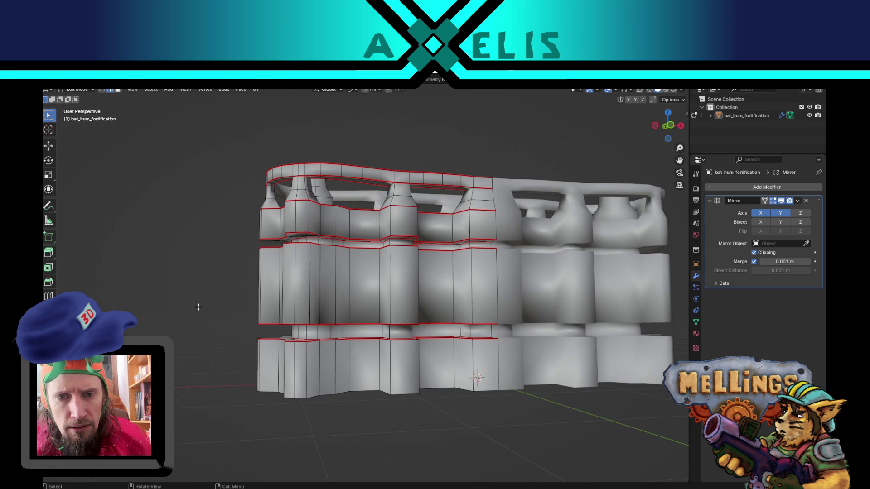
{"action": "scroll", "coordinate": [198, 307], "scroll_direction": "down", "scroll_amount": 2}
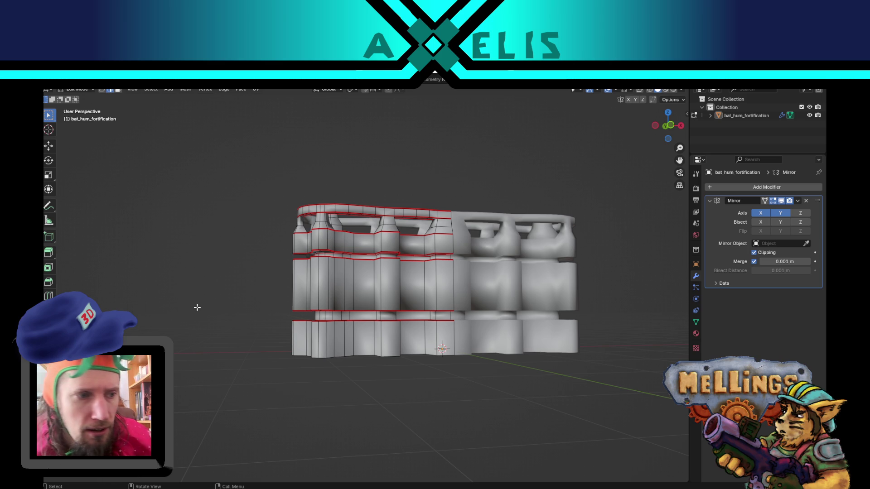
{"action": "scroll", "coordinate": [260, 263], "scroll_direction": "up", "scroll_amount": 1}
{"action": "mouse_move", "coordinate": [261, 261]}
{"action": "middle_mouse_down"}
{"action": "mouse_move", "coordinate": [242, 279]}
{"action": "mouse_move", "coordinate": [275, 274]}
{"action": "mouse_move", "coordinate": [268, 270]}
{"action": "middle_mouse_up"}
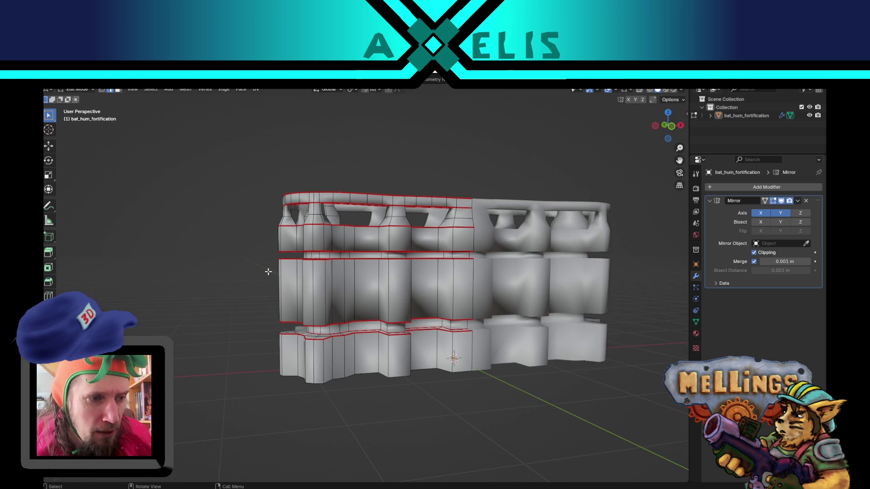
{"action": "scroll", "coordinate": [269, 272], "scroll_direction": "up", "scroll_amount": 1}
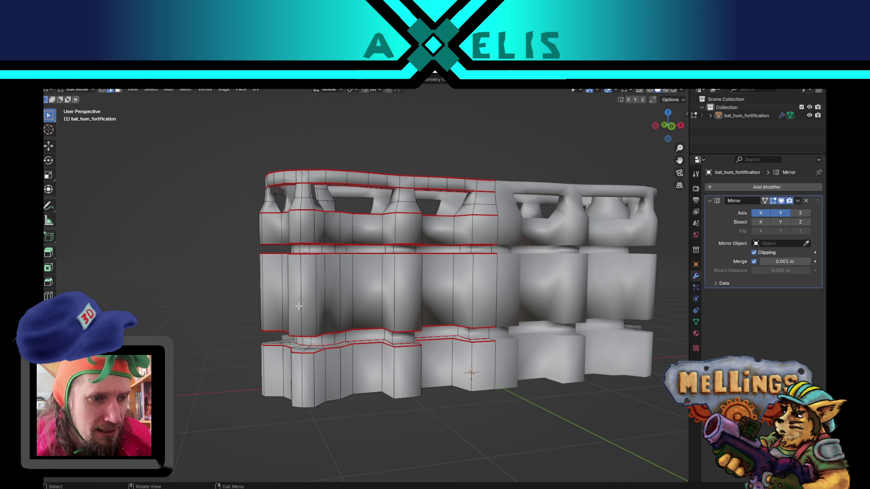
{"action": "middle_click_drag", "start_coordinate": [319, 286], "coordinate": [330, 280]}
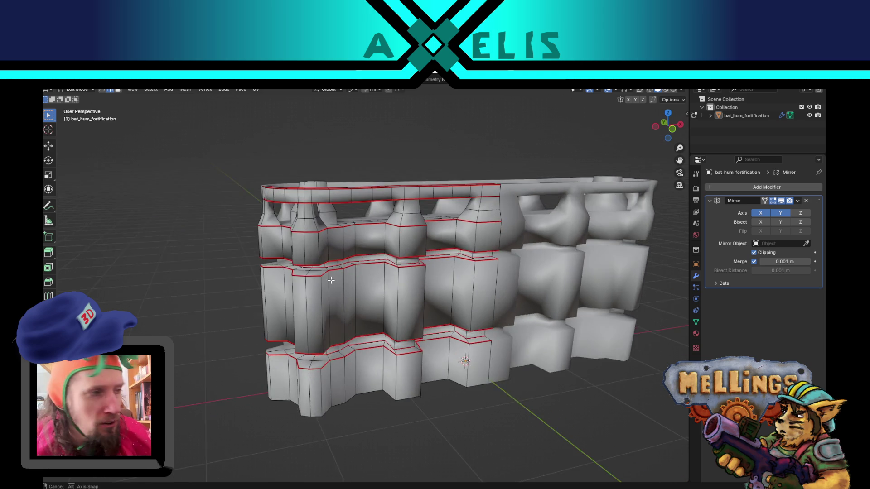
{"action": "scroll", "coordinate": [331, 280], "scroll_direction": "up", "scroll_amount": 1}
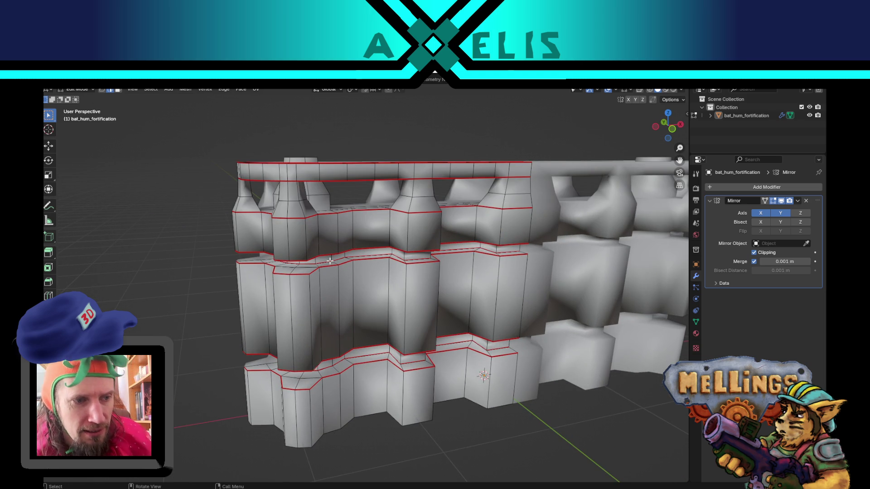
{"action": "mouse_move", "coordinate": [329, 261]}
{"action": "middle_mouse_down"}
{"action": "mouse_move", "coordinate": [315, 302]}
{"action": "mouse_move", "coordinate": [376, 261]}
{"action": "mouse_move", "coordinate": [334, 246]}
{"action": "mouse_move", "coordinate": [335, 283]}
{"action": "mouse_move", "coordinate": [374, 253]}
{"action": "mouse_move", "coordinate": [404, 287]}
{"action": "mouse_move", "coordinate": [447, 314]}
{"action": "middle_mouse_up"}
{"action": "mouse_move", "coordinate": [312, 255]}
{"action": "middle_mouse_down"}
{"action": "mouse_move", "coordinate": [348, 332]}
{"action": "mouse_move", "coordinate": [398, 365]}
{"action": "mouse_move", "coordinate": [366, 315]}
{"action": "mouse_move", "coordinate": [388, 309]}
{"action": "middle_mouse_up"}
Step: Mark the selected end-pillar edges as a UV seam
{"action": "key", "text": "u"}
{"action": "left_click", "coordinate": [388, 310]}
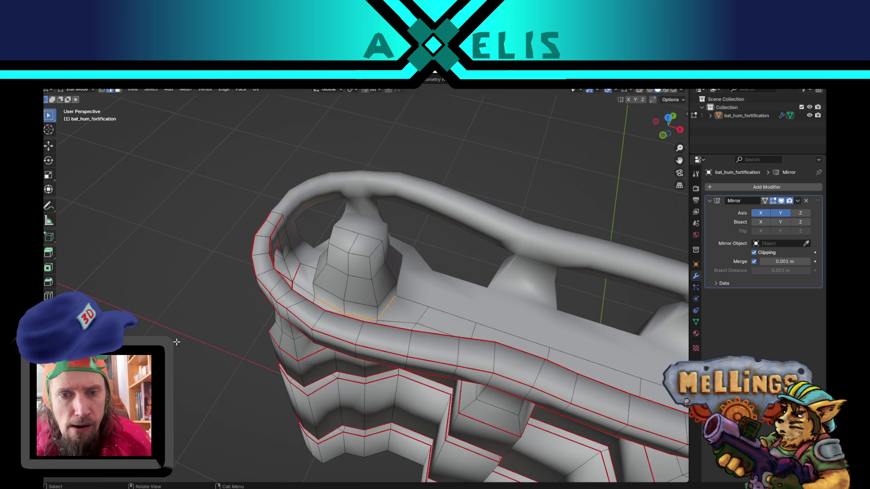
{"action": "mouse_move", "coordinate": [181, 343]}
{"action": "middle_mouse_down"}
{"action": "mouse_move", "coordinate": [307, 325]}
{"action": "mouse_move", "coordinate": [281, 345]}
{"action": "mouse_move", "coordinate": [313, 358]}
{"action": "mouse_move", "coordinate": [375, 304]}
{"action": "middle_mouse_up"}
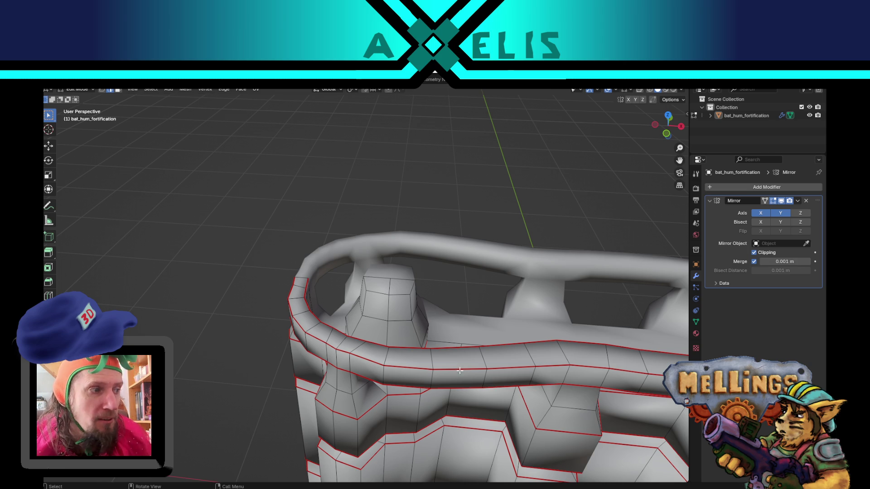
{"action": "mouse_move", "coordinate": [449, 331]}
{"action": "middle_mouse_down"}
{"action": "mouse_move", "coordinate": [455, 313]}
{"action": "mouse_move", "coordinate": [435, 339]}
{"action": "middle_mouse_up"}
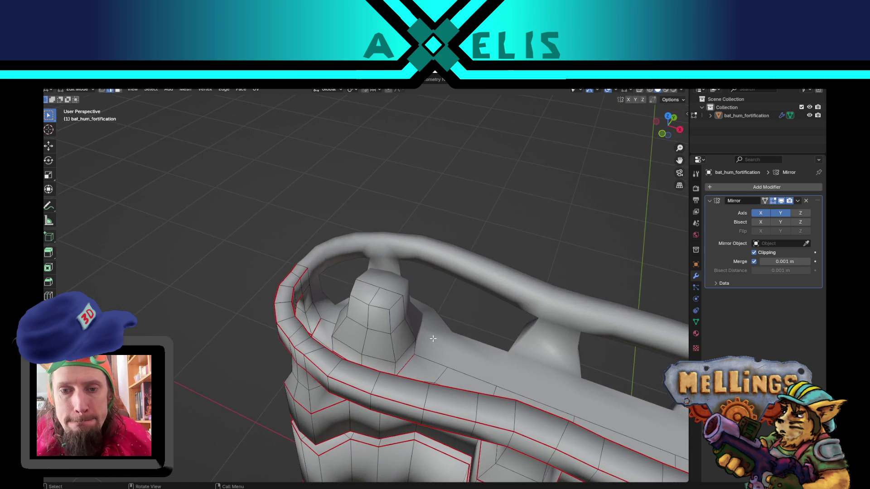
{"action": "middle_click_drag", "start_coordinate": [382, 327], "coordinate": [441, 314]}
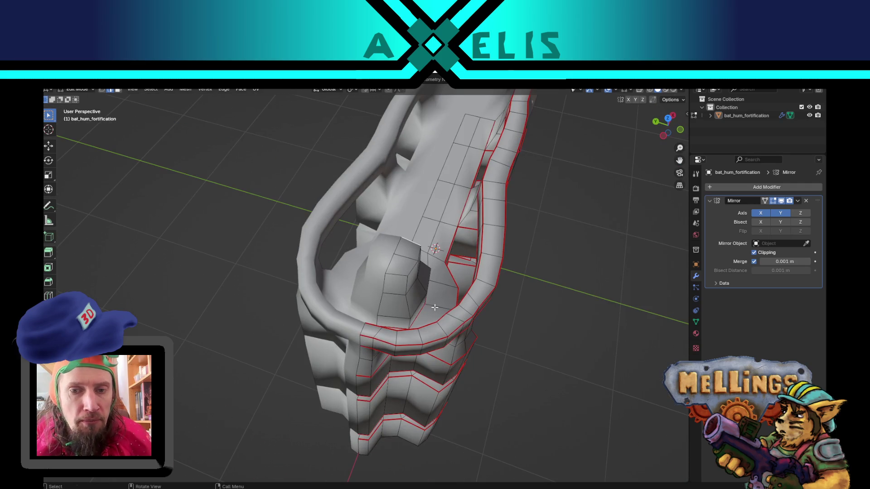
Step: Mark the edge loop around the pillar's top as a seam and inspect it
{"action": "mouse_move", "coordinate": [507, 351]}
{"action": "middle_mouse_down"}
{"action": "mouse_move", "coordinate": [481, 365]}
{"action": "mouse_move", "coordinate": [389, 352]}
{"action": "mouse_move", "coordinate": [395, 344]}
{"action": "mouse_move", "coordinate": [446, 396]}
{"action": "middle_mouse_up"}
{"action": "key", "text": "u"}
{"action": "left_click", "coordinate": [447, 395]}
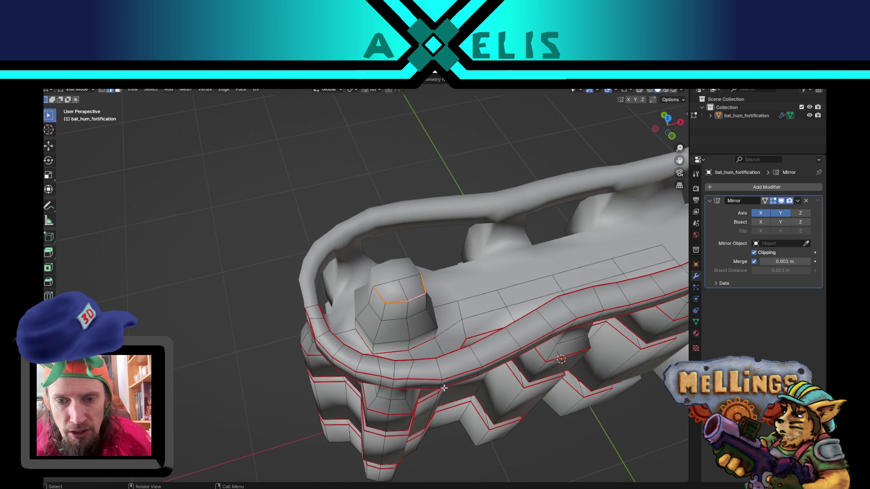
{"action": "mouse_move", "coordinate": [323, 415]}
{"action": "middle_mouse_down"}
{"action": "mouse_move", "coordinate": [258, 399]}
{"action": "mouse_move", "coordinate": [295, 434]}
{"action": "mouse_move", "coordinate": [301, 426]}
{"action": "mouse_move", "coordinate": [305, 433]}
{"action": "mouse_move", "coordinate": [337, 358]}
{"action": "mouse_move", "coordinate": [322, 378]}
{"action": "mouse_move", "coordinate": [358, 353]}
{"action": "mouse_move", "coordinate": [369, 314]}
{"action": "middle_mouse_up"}
{"action": "scroll", "coordinate": [322, 377], "scroll_direction": "down", "scroll_amount": 3}
{"action": "scroll", "coordinate": [368, 314], "scroll_direction": "up", "scroll_amount": 2}
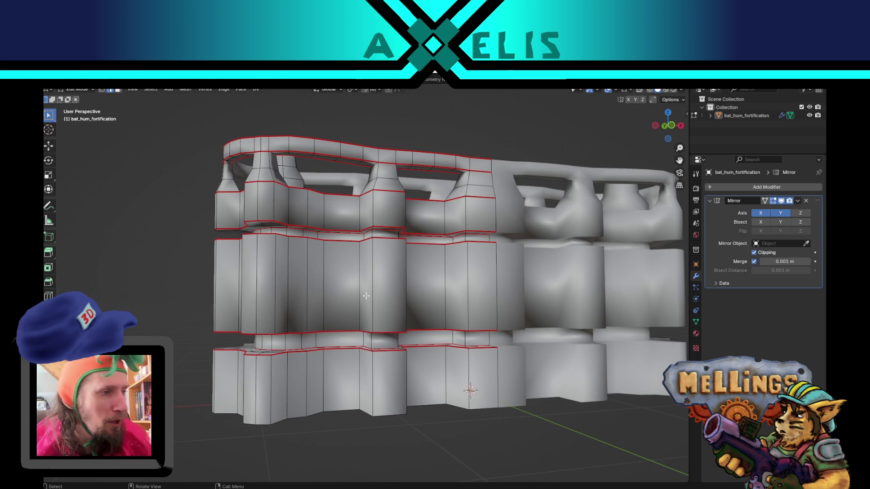
{"action": "scroll", "coordinate": [367, 272], "scroll_direction": "down", "scroll_amount": 3}
{"action": "middle_click_drag", "start_coordinate": [367, 273], "coordinate": [367, 281]}
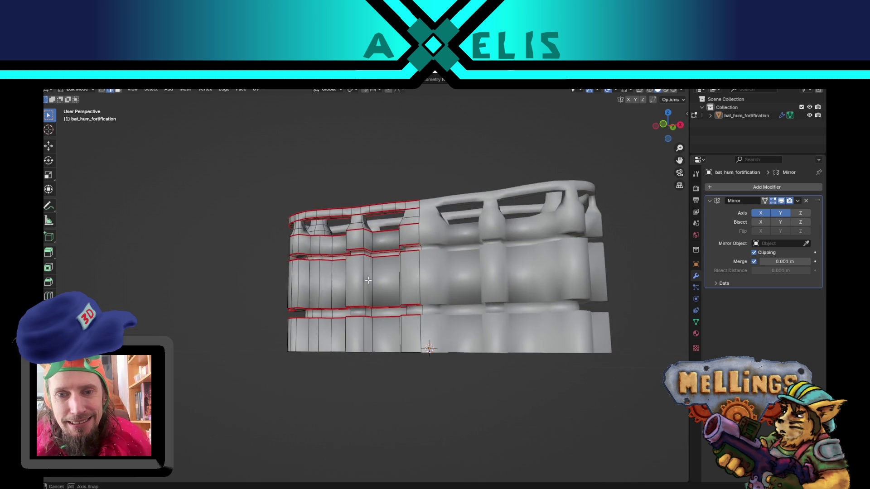
{"action": "mouse_move", "coordinate": [435, 300]}
{"action": "middle_mouse_down"}
{"action": "mouse_move", "coordinate": [480, 322]}
{"action": "mouse_move", "coordinate": [426, 313]}
{"action": "middle_mouse_up"}
{"action": "scroll", "coordinate": [399, 279], "scroll_direction": "up", "scroll_amount": 2}
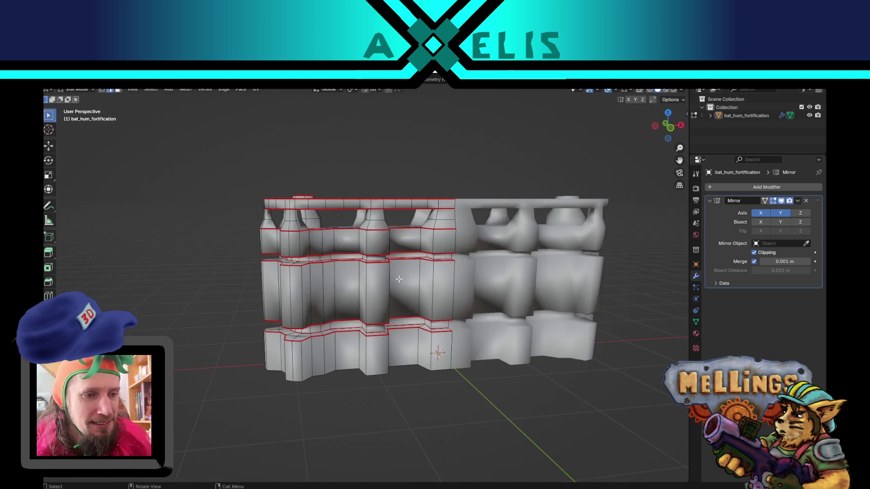
{"action": "mouse_move", "coordinate": [324, 263]}
{"action": "middle_mouse_down"}
{"action": "mouse_move", "coordinate": [413, 268]}
{"action": "mouse_move", "coordinate": [385, 265]}
{"action": "mouse_move", "coordinate": [340, 237]}
{"action": "mouse_move", "coordinate": [322, 247]}
{"action": "mouse_move", "coordinate": [300, 284]}
{"action": "mouse_move", "coordinate": [333, 281]}
{"action": "mouse_move", "coordinate": [357, 303]}
{"action": "mouse_move", "coordinate": [336, 297]}
{"action": "mouse_move", "coordinate": [358, 281]}
{"action": "middle_mouse_up"}
{"action": "scroll", "coordinate": [326, 275], "scroll_direction": "down", "scroll_amount": 4}
{"action": "scroll", "coordinate": [335, 297], "scroll_direction": "up", "scroll_amount": 5}
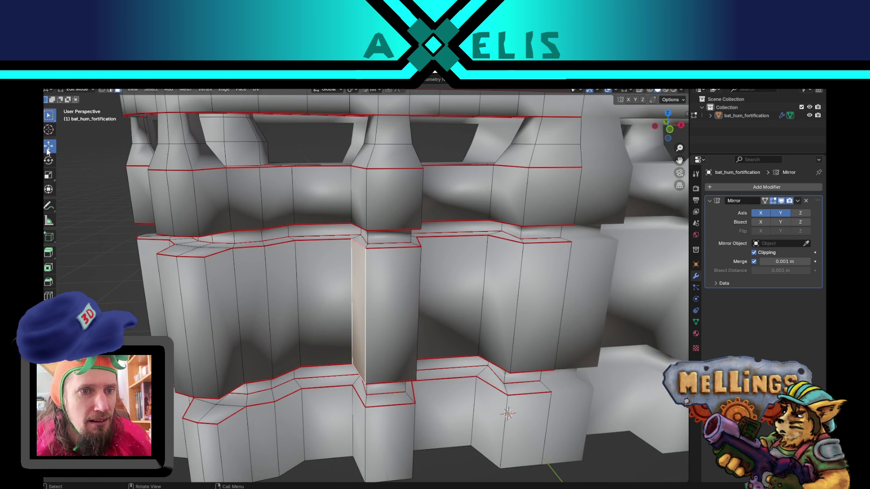
{"action": "middle_click_drag", "start_coordinate": [393, 299], "coordinate": [416, 296]}
Step: Widen the selected column faces by scaling them along global X
{"action": "key", "text": "s"}
{"action": "key", "text": "x"}
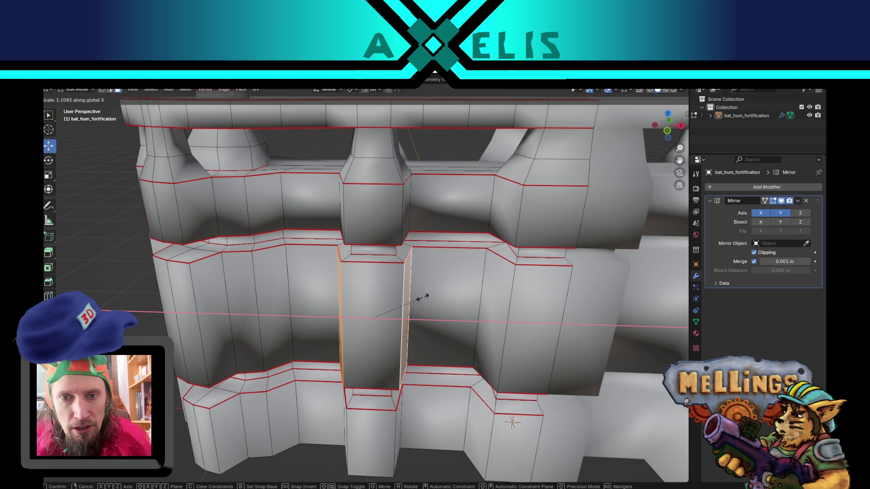
{"action": "left_click", "coordinate": [432, 298]}
{"action": "middle_click_drag", "start_coordinate": [425, 305], "coordinate": [420, 313]}
{"action": "middle_click_drag", "start_coordinate": [441, 364], "coordinate": [433, 285]}
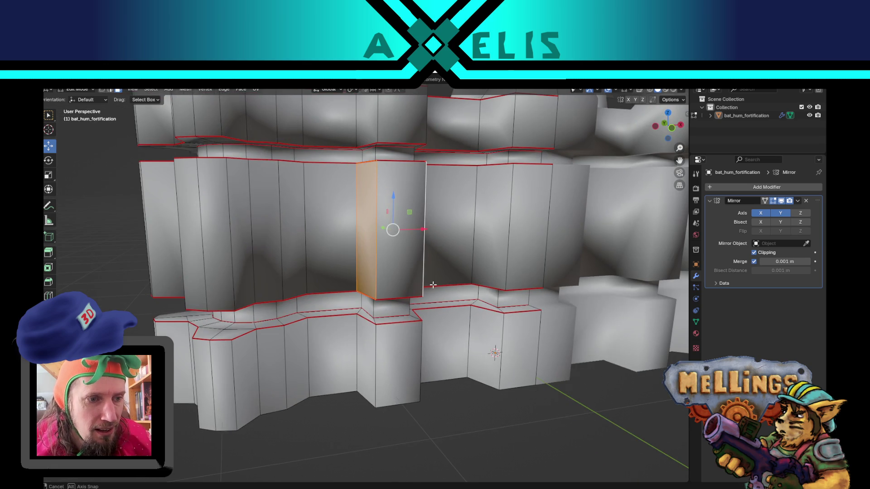
Step: Add the lower and upper faces and widen them along X as well
{"action": "left_click", "coordinate": [361, 353], "text": "shift"}
{"action": "mouse_move", "coordinate": [360, 354]}
{"action": "middle_mouse_down"}
{"action": "mouse_move", "coordinate": [376, 295]}
{"action": "mouse_move", "coordinate": [384, 356]}
{"action": "middle_mouse_up"}
{"action": "left_click", "coordinate": [395, 219], "text": "shift"}
{"action": "mouse_move", "coordinate": [396, 219]}
{"action": "middle_mouse_down"}
{"action": "mouse_move", "coordinate": [407, 271]}
{"action": "mouse_move", "coordinate": [477, 288]}
{"action": "mouse_move", "coordinate": [462, 254]}
{"action": "middle_mouse_up"}
{"action": "key", "text": "s"}
{"action": "key", "text": "x"}
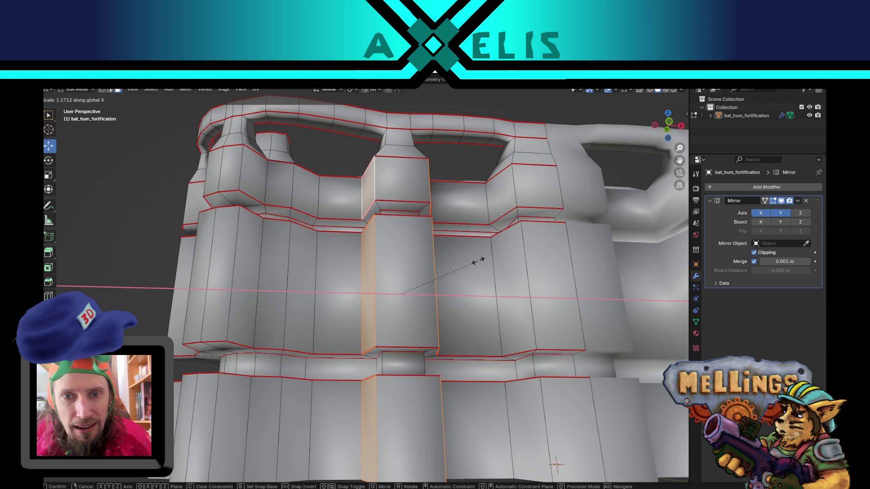
{"action": "left_click", "coordinate": [489, 262]}
{"action": "mouse_move", "coordinate": [471, 272]}
{"action": "middle_mouse_down"}
{"action": "mouse_move", "coordinate": [453, 285]}
{"action": "mouse_move", "coordinate": [453, 251]}
{"action": "middle_mouse_up"}
{"action": "left_click", "coordinate": [450, 220]}
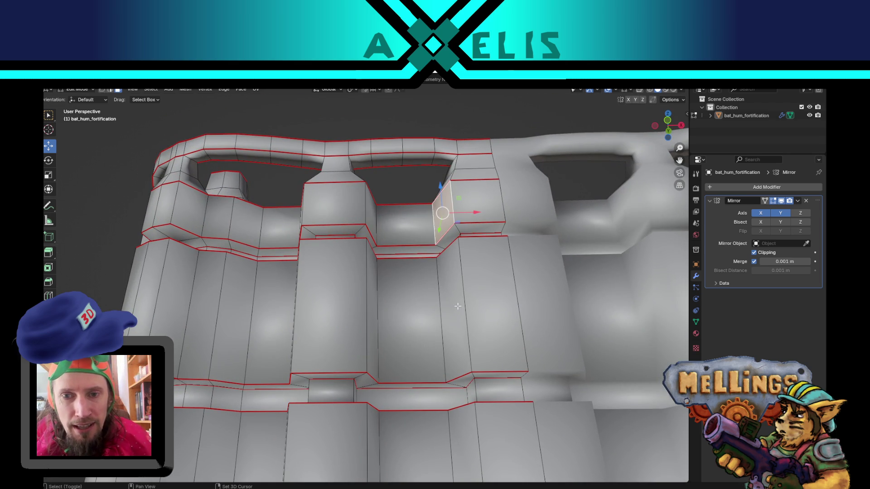
Step: Extend the face selection two faces down the column
{"action": "left_click", "coordinate": [453, 308], "text": "shift"}
{"action": "left_click", "coordinate": [458, 435], "text": "shift"}
{"action": "middle_click_drag", "start_coordinate": [458, 435], "coordinate": [442, 335]}
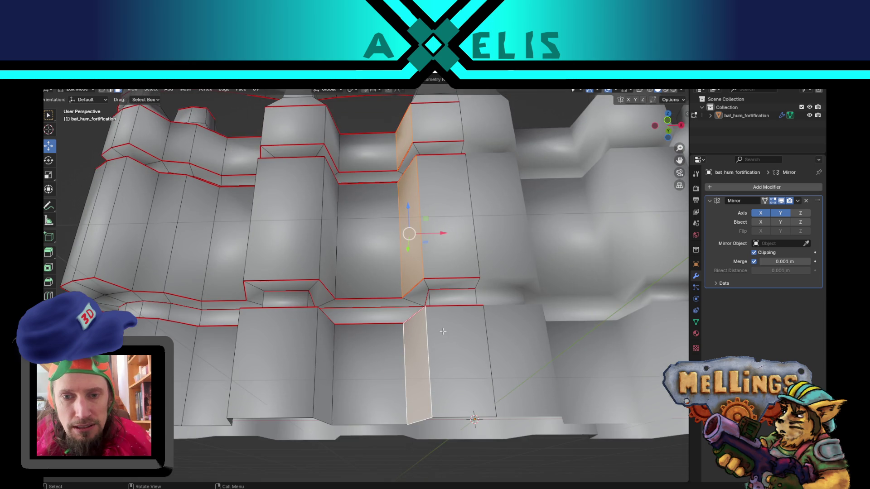
{"action": "middle_click_drag", "start_coordinate": [435, 292], "coordinate": [447, 353]}
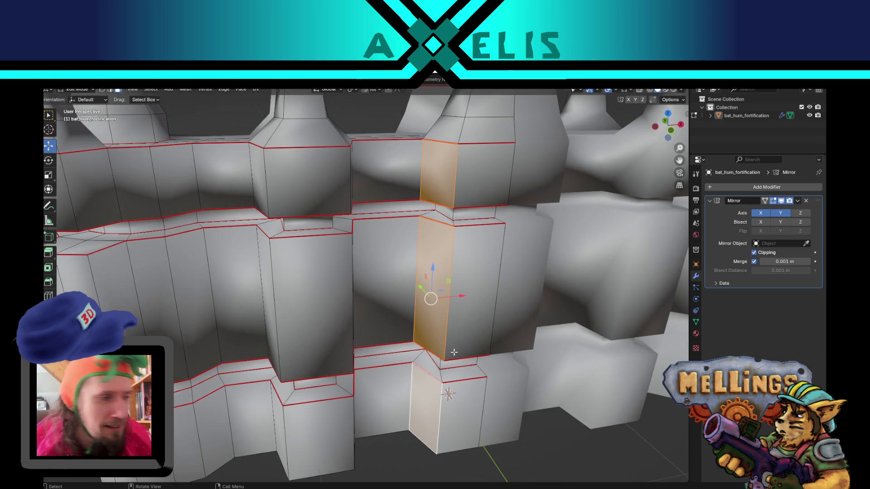
{"action": "scroll", "coordinate": [330, 363], "scroll_direction": "down", "scroll_amount": 3}
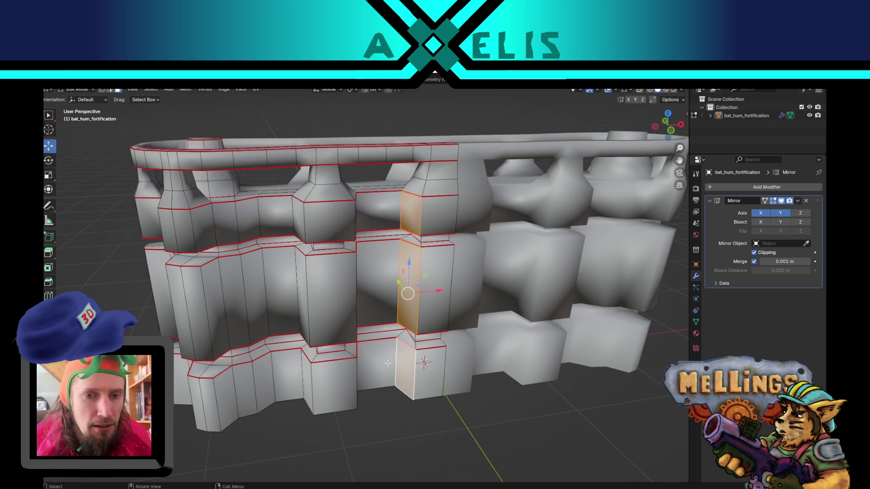
{"action": "scroll", "coordinate": [388, 363], "scroll_direction": "up", "scroll_amount": 4}
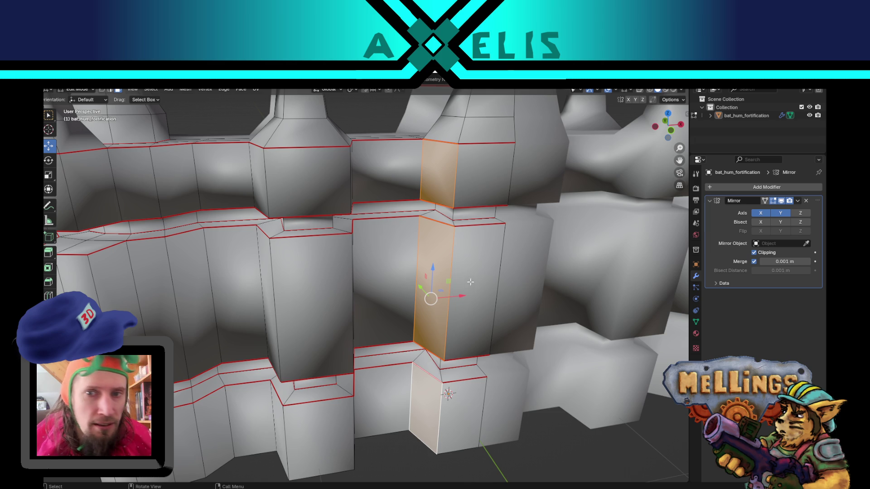
Step: Nudge a single element between columns slightly sideways along X
{"action": "left_click", "coordinate": [449, 210]}
{"action": "middle_click_drag", "start_coordinate": [448, 209], "coordinate": [449, 341]}
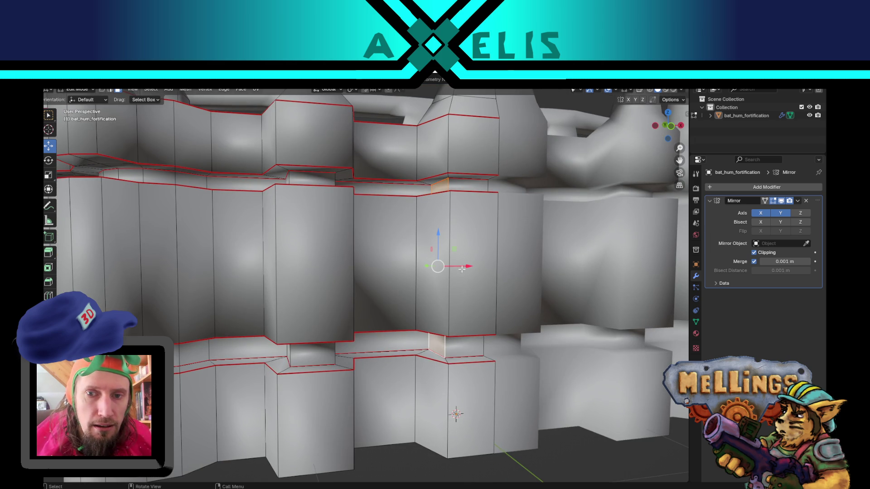
{"action": "left_click_drag", "start_coordinate": [465, 267], "coordinate": [468, 266]}
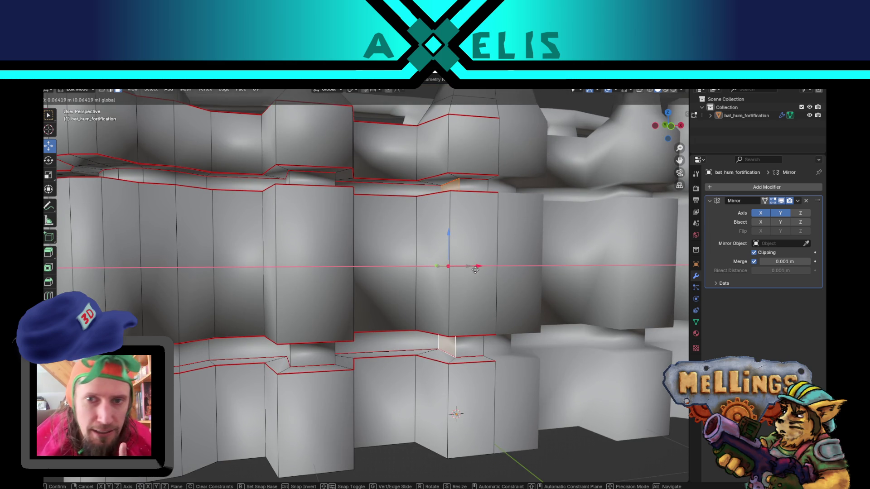
{"action": "left_click_drag", "start_coordinate": [478, 272], "coordinate": [478, 272]}
{"action": "middle_click_drag", "start_coordinate": [479, 272], "coordinate": [536, 373]}
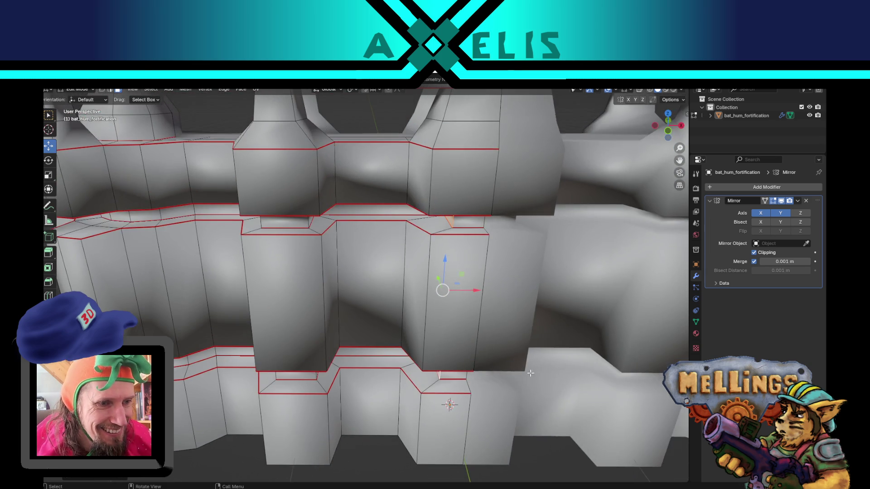
{"action": "scroll", "coordinate": [499, 358], "scroll_direction": "down", "scroll_amount": 5}
{"action": "scroll", "coordinate": [439, 366], "scroll_direction": "up", "scroll_amount": 5}
Step: Check the adjusted tiers from several angles, then return to Object Mode
{"action": "mouse_move", "coordinate": [437, 368]}
{"action": "middle_mouse_down"}
{"action": "mouse_move", "coordinate": [457, 369]}
{"action": "mouse_move", "coordinate": [480, 410]}
{"action": "mouse_move", "coordinate": [437, 398]}
{"action": "mouse_move", "coordinate": [500, 412]}
{"action": "middle_mouse_up"}
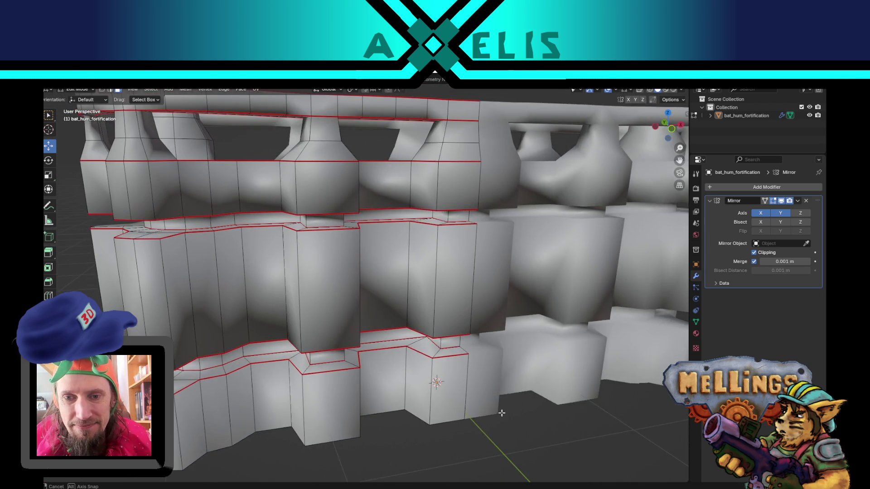
{"action": "scroll", "coordinate": [492, 399], "scroll_direction": "up", "scroll_amount": 2}
{"action": "mouse_move", "coordinate": [461, 391]}
{"action": "middle_mouse_down"}
{"action": "mouse_move", "coordinate": [385, 378]}
{"action": "mouse_move", "coordinate": [361, 336]}
{"action": "middle_mouse_up"}
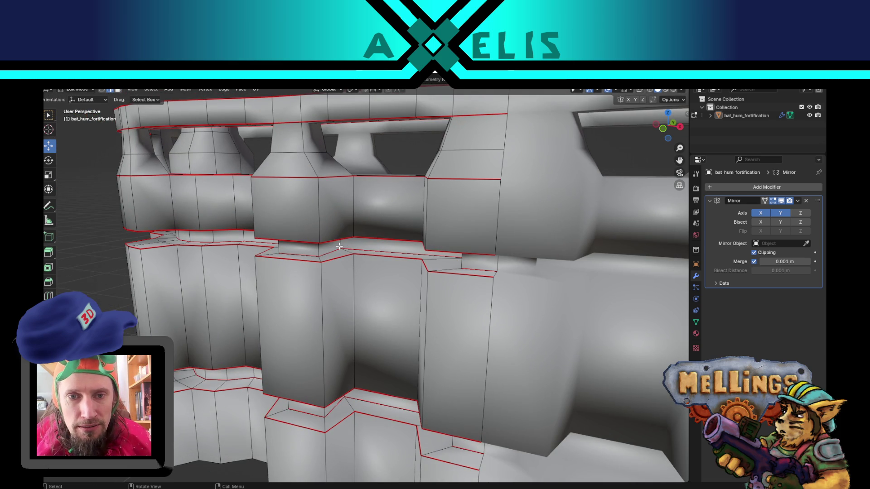
{"action": "middle_click_drag", "start_coordinate": [367, 403], "coordinate": [398, 394]}
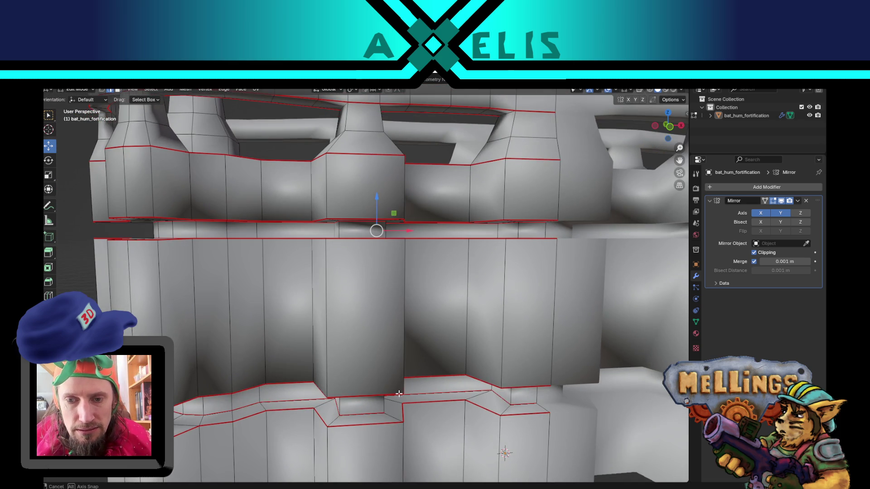
{"action": "scroll", "coordinate": [438, 426], "scroll_direction": "down", "scroll_amount": 6}
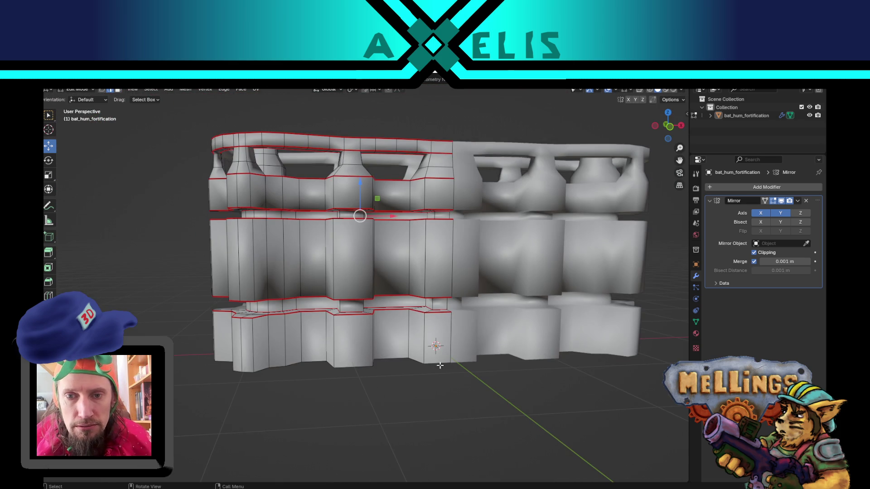
{"action": "scroll", "coordinate": [437, 270], "scroll_direction": "up", "scroll_amount": 2}
{"action": "middle_click_drag", "start_coordinate": [436, 270], "coordinate": [409, 271]}
{"action": "scroll", "coordinate": [409, 279], "scroll_direction": "down", "scroll_amount": 4}
{"action": "key", "text": "Tab"}
{"action": "mouse_move", "coordinate": [437, 410]}
{"action": "middle_mouse_down"}
{"action": "mouse_move", "coordinate": [456, 395]}
{"action": "mouse_move", "coordinate": [501, 405]}
{"action": "middle_mouse_up"}
{"action": "mouse_move", "coordinate": [468, 343]}
{"action": "middle_mouse_down"}
{"action": "mouse_move", "coordinate": [526, 359]}
{"action": "mouse_move", "coordinate": [435, 353]}
{"action": "mouse_move", "coordinate": [431, 364]}
{"action": "middle_mouse_up"}
{"action": "scroll", "coordinate": [436, 346], "scroll_direction": "up", "scroll_amount": 3}
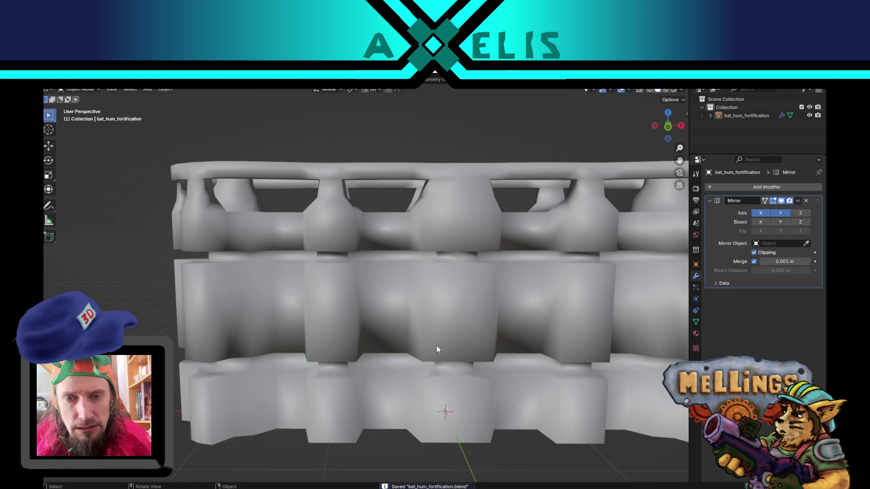
{"action": "key", "text": "Tab"}
{"action": "mouse_move", "coordinate": [402, 333]}
{"action": "middle_mouse_down"}
{"action": "mouse_move", "coordinate": [433, 349]}
{"action": "mouse_move", "coordinate": [447, 379]}
{"action": "mouse_move", "coordinate": [442, 423]}
{"action": "mouse_move", "coordinate": [435, 423]}
{"action": "mouse_move", "coordinate": [512, 363]}
{"action": "mouse_move", "coordinate": [426, 409]}
{"action": "mouse_move", "coordinate": [338, 381]}
{"action": "mouse_move", "coordinate": [336, 298]}
{"action": "mouse_move", "coordinate": [335, 336]}
{"action": "mouse_move", "coordinate": [510, 309]}
{"action": "middle_mouse_up"}
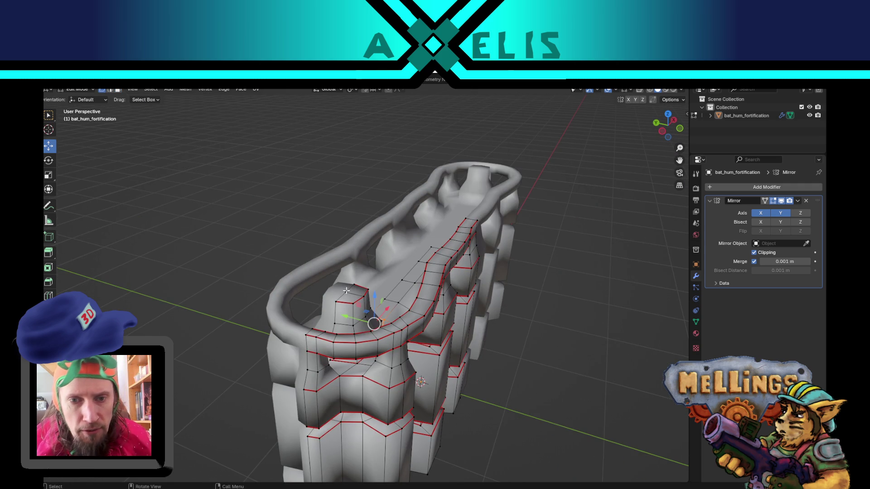
Step: Raise the selected top-of-wall vertices slightly along Z
{"action": "scroll", "coordinate": [346, 292], "scroll_direction": "up", "scroll_amount": 2}
{"action": "key", "text": "g"}
{"action": "key", "text": "z"}
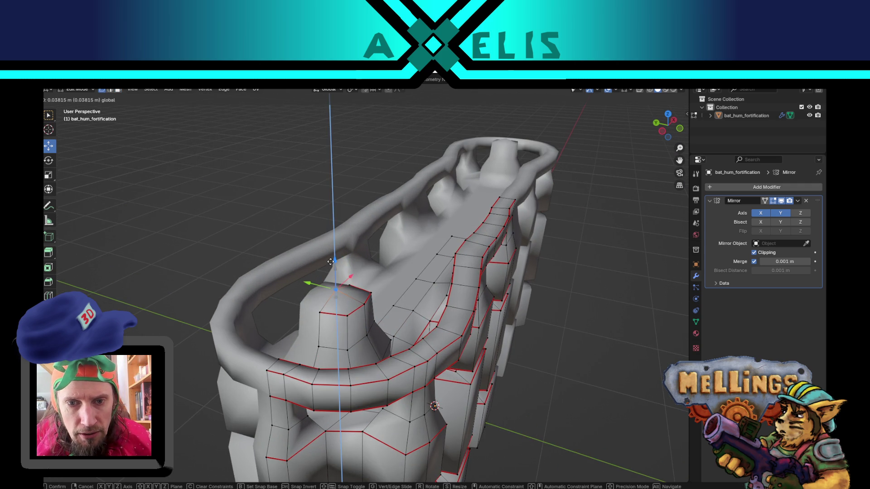
{"action": "left_click", "coordinate": [330, 262]}
{"action": "mouse_move", "coordinate": [233, 196]}
{"action": "middle_mouse_down"}
{"action": "mouse_move", "coordinate": [356, 314]}
{"action": "mouse_move", "coordinate": [396, 267]}
{"action": "mouse_move", "coordinate": [300, 297]}
{"action": "middle_mouse_up"}
{"action": "scroll", "coordinate": [403, 256], "scroll_direction": "up", "scroll_amount": 2}
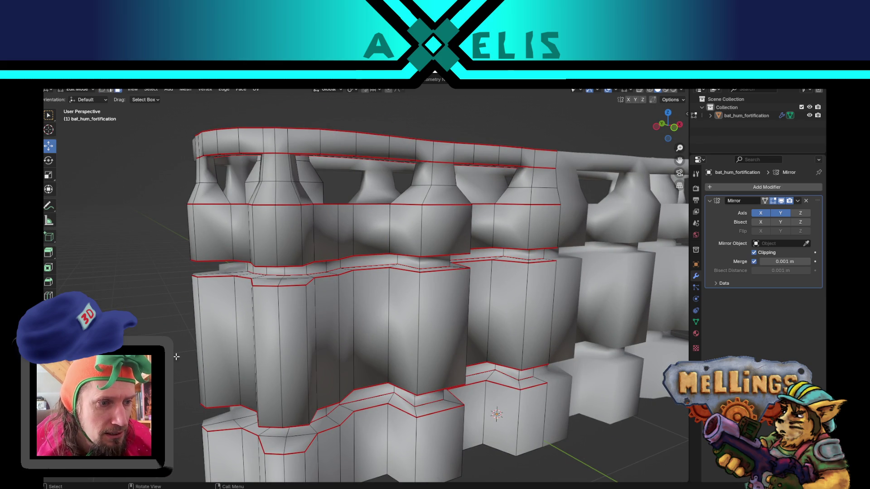
{"action": "scroll", "coordinate": [193, 356], "scroll_direction": "down", "scroll_amount": 4}
Step: Preview a loop cut across the rail, then cancel it
{"action": "mouse_move", "coordinate": [273, 344]}
{"action": "middle_mouse_down"}
{"action": "mouse_move", "coordinate": [455, 341]}
{"action": "mouse_move", "coordinate": [376, 343]}
{"action": "mouse_move", "coordinate": [404, 336]}
{"action": "mouse_move", "coordinate": [358, 323]}
{"action": "mouse_move", "coordinate": [342, 398]}
{"action": "mouse_move", "coordinate": [418, 377]}
{"action": "middle_mouse_up"}
{"action": "mouse_move", "coordinate": [403, 356]}
{"action": "middle_mouse_down"}
{"action": "mouse_move", "coordinate": [382, 334]}
{"action": "mouse_move", "coordinate": [414, 298]}
{"action": "mouse_move", "coordinate": [371, 373]}
{"action": "middle_mouse_up"}
{"action": "mouse_move", "coordinate": [426, 369]}
{"action": "middle_mouse_down"}
{"action": "mouse_move", "coordinate": [335, 326]}
{"action": "mouse_move", "coordinate": [376, 326]}
{"action": "mouse_move", "coordinate": [374, 315]}
{"action": "mouse_move", "coordinate": [357, 313]}
{"action": "mouse_move", "coordinate": [365, 409]}
{"action": "mouse_move", "coordinate": [367, 401]}
{"action": "mouse_move", "coordinate": [355, 426]}
{"action": "mouse_move", "coordinate": [209, 386]}
{"action": "mouse_move", "coordinate": [321, 334]}
{"action": "mouse_move", "coordinate": [325, 322]}
{"action": "middle_mouse_up"}
{"action": "scroll", "coordinate": [331, 324], "scroll_direction": "up", "scroll_amount": 2}
{"action": "scroll", "coordinate": [332, 324], "scroll_direction": "down", "scroll_amount": 2}
{"action": "scroll", "coordinate": [365, 409], "scroll_direction": "down", "scroll_amount": 2}
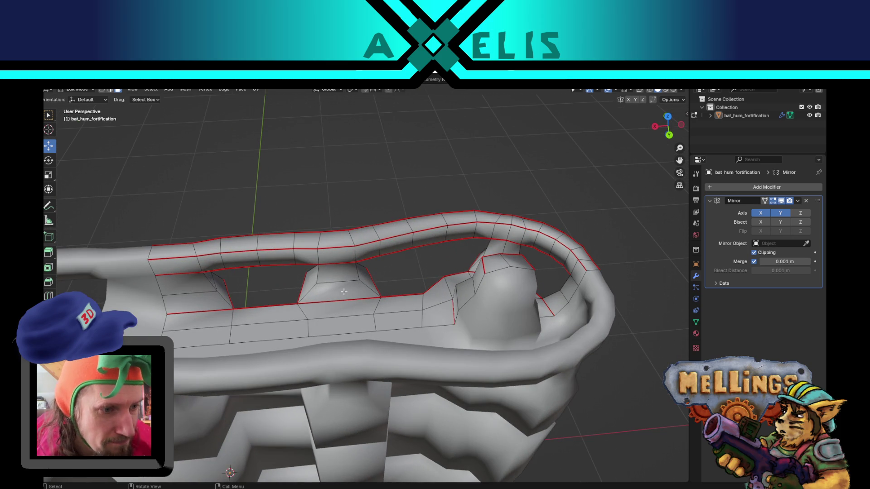
{"action": "key", "text": "ctrl+r"}
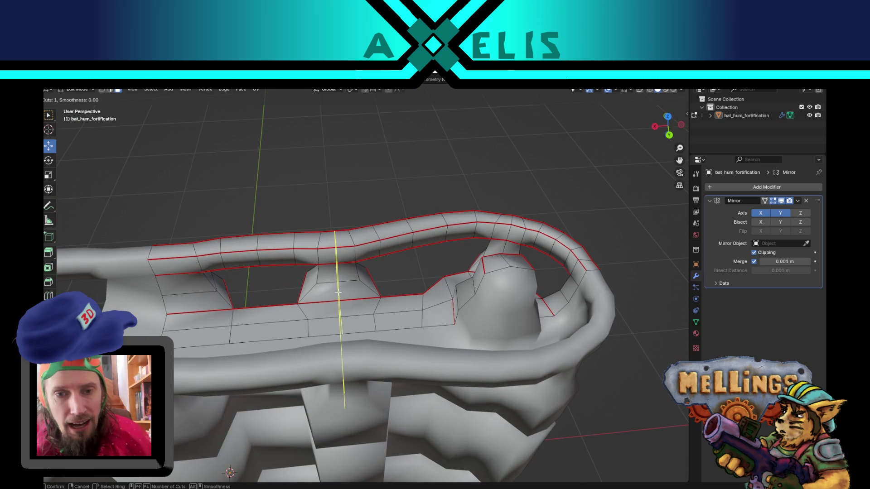
{"action": "key", "text": "Escape"}
Step: Save bat_hum_fortification.blend from Object Mode, then resume editing the mesh
{"action": "mouse_move", "coordinate": [272, 297]}
{"action": "middle_mouse_down"}
{"action": "mouse_move", "coordinate": [467, 290]}
{"action": "mouse_move", "coordinate": [429, 297]}
{"action": "mouse_move", "coordinate": [407, 326]}
{"action": "mouse_move", "coordinate": [361, 351]}
{"action": "mouse_move", "coordinate": [349, 343]}
{"action": "middle_mouse_up"}
{"action": "key", "text": "Tab"}
{"action": "key", "text": "ctrl+s"}
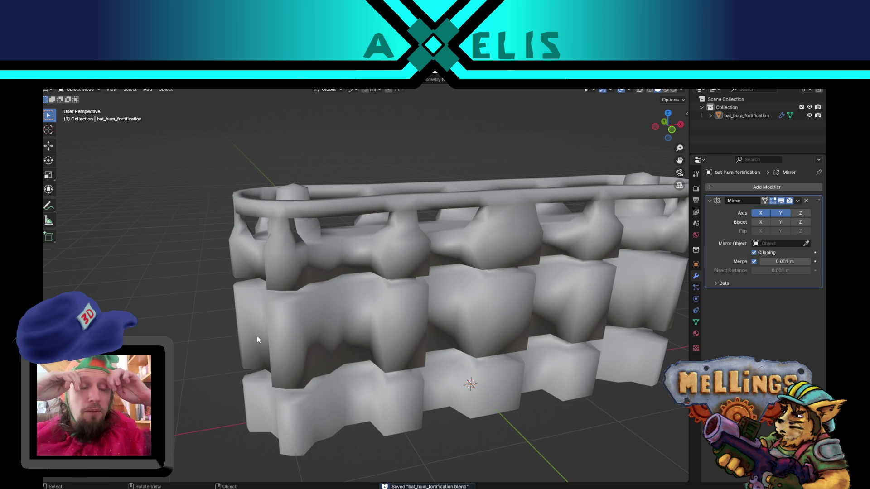
{"action": "key", "text": "Tab"}
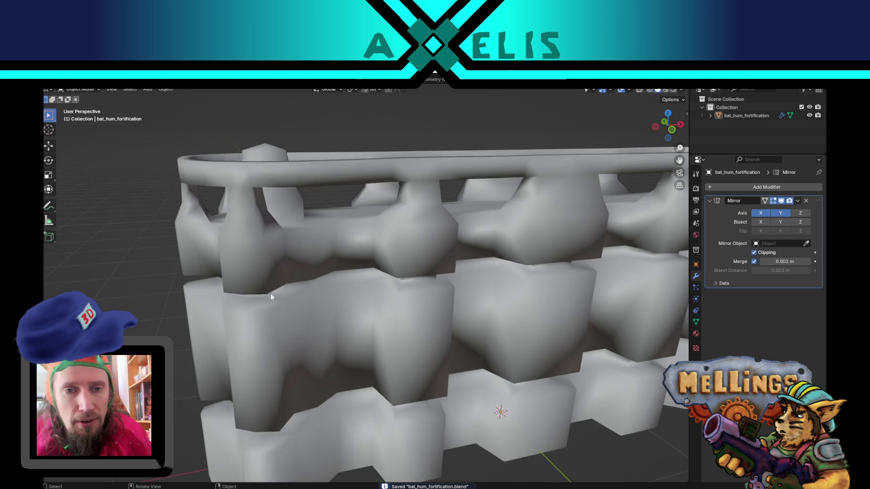
{"action": "mouse_move", "coordinate": [260, 296]}
{"action": "middle_mouse_down"}
{"action": "mouse_move", "coordinate": [295, 271]}
{"action": "mouse_move", "coordinate": [369, 323]}
{"action": "mouse_move", "coordinate": [425, 243]}
{"action": "mouse_move", "coordinate": [405, 260]}
{"action": "mouse_move", "coordinate": [422, 320]}
{"action": "mouse_move", "coordinate": [426, 290]}
{"action": "mouse_move", "coordinate": [390, 218]}
{"action": "middle_mouse_up"}
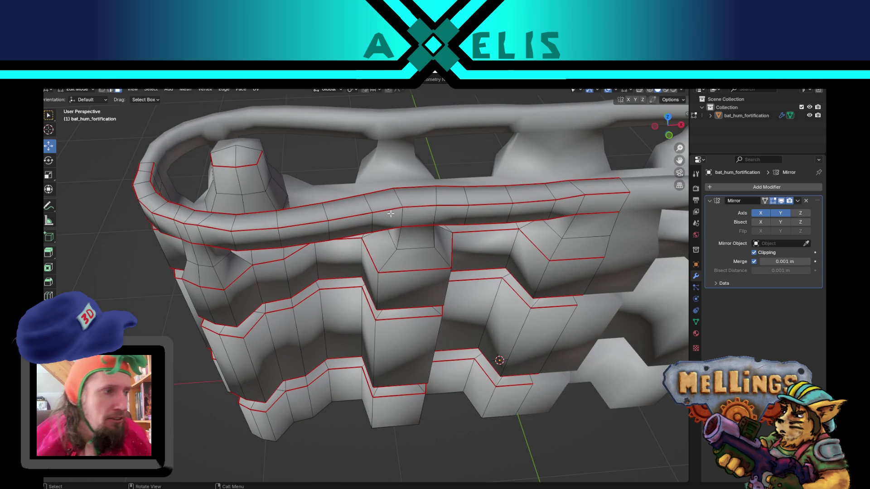
Step: Mark the selected edges along the top rail's length as UV seams
{"action": "mouse_move", "coordinate": [391, 236]}
{"action": "middle_mouse_down"}
{"action": "mouse_move", "coordinate": [399, 253]}
{"action": "mouse_move", "coordinate": [407, 244]}
{"action": "mouse_move", "coordinate": [397, 243]}
{"action": "middle_mouse_up"}
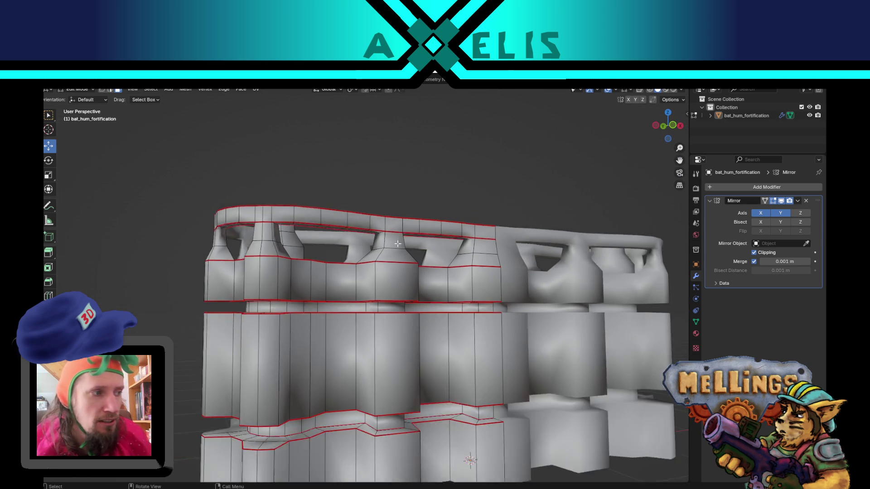
{"action": "scroll", "coordinate": [403, 254], "scroll_direction": "down", "scroll_amount": 5}
{"action": "scroll", "coordinate": [410, 267], "scroll_direction": "up", "scroll_amount": 5}
{"action": "mouse_move", "coordinate": [334, 301]}
{"action": "middle_mouse_down"}
{"action": "mouse_move", "coordinate": [382, 271]}
{"action": "mouse_move", "coordinate": [346, 248]}
{"action": "middle_mouse_up"}
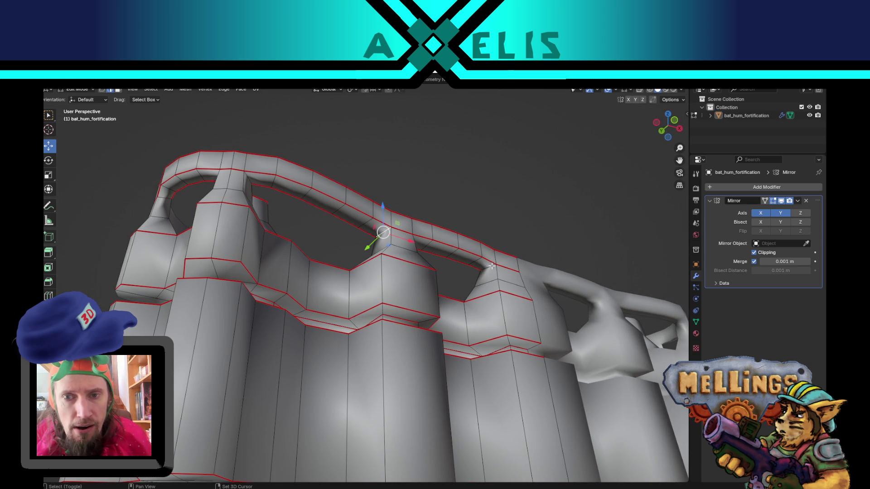
{"action": "mouse_move", "coordinate": [251, 185]}
{"action": "middle_mouse_down"}
{"action": "mouse_move", "coordinate": [234, 186]}
{"action": "mouse_move", "coordinate": [241, 197]}
{"action": "mouse_move", "coordinate": [408, 187]}
{"action": "mouse_move", "coordinate": [398, 249]}
{"action": "mouse_move", "coordinate": [394, 179]}
{"action": "mouse_move", "coordinate": [312, 165]}
{"action": "mouse_move", "coordinate": [168, 164]}
{"action": "mouse_move", "coordinate": [253, 248]}
{"action": "middle_mouse_up"}
{"action": "key", "text": "u"}
{"action": "left_click", "coordinate": [253, 249]}
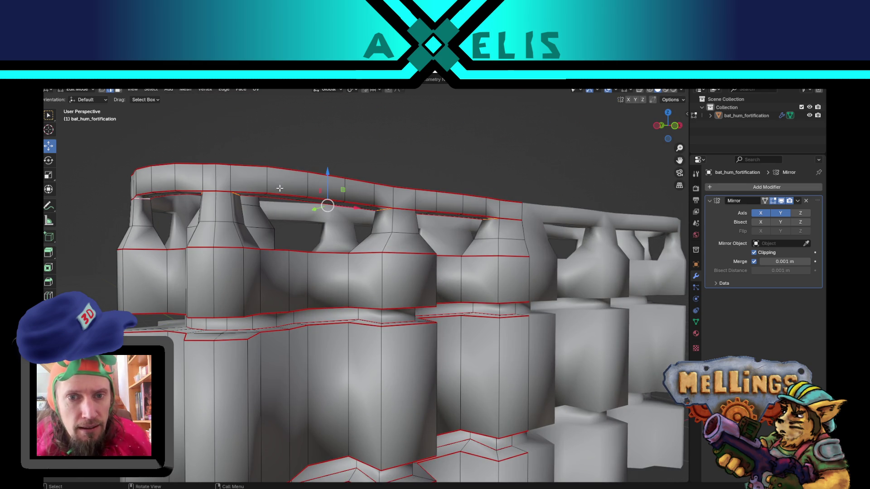
{"action": "mouse_move", "coordinate": [375, 146]}
{"action": "middle_mouse_down"}
{"action": "mouse_move", "coordinate": [458, 320]}
{"action": "mouse_move", "coordinate": [445, 295]}
{"action": "mouse_move", "coordinate": [454, 304]}
{"action": "mouse_move", "coordinate": [442, 303]}
{"action": "middle_mouse_up"}
{"action": "scroll", "coordinate": [416, 244], "scroll_direction": "down", "scroll_amount": 5}
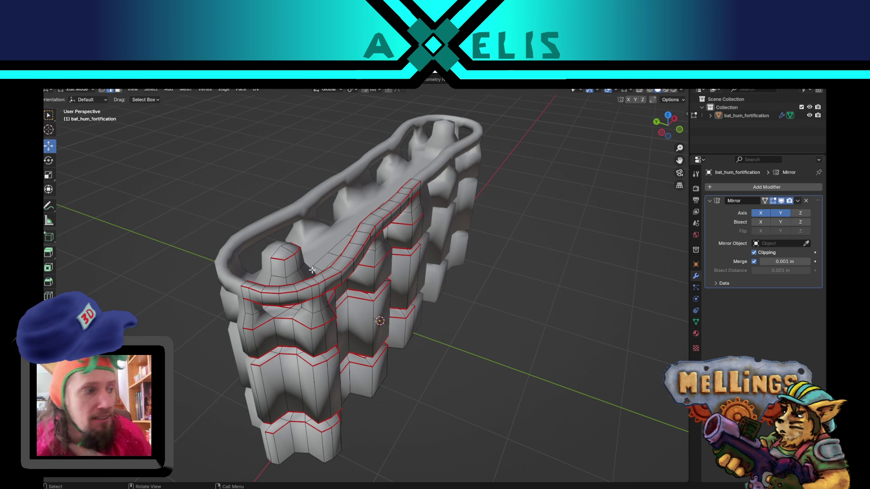
{"action": "mouse_move", "coordinate": [341, 280]}
{"action": "middle_mouse_down"}
{"action": "mouse_move", "coordinate": [300, 276]}
{"action": "mouse_move", "coordinate": [274, 312]}
{"action": "mouse_move", "coordinate": [297, 300]}
{"action": "mouse_move", "coordinate": [301, 284]}
{"action": "mouse_move", "coordinate": [284, 232]}
{"action": "mouse_move", "coordinate": [431, 247]}
{"action": "mouse_move", "coordinate": [454, 224]}
{"action": "mouse_move", "coordinate": [412, 280]}
{"action": "mouse_move", "coordinate": [366, 302]}
{"action": "middle_mouse_up"}
Step: Seam the pillar-top edges under the rail, then toggle out of and back into Edit Mode
{"action": "mouse_move", "coordinate": [454, 306]}
{"action": "middle_mouse_down"}
{"action": "mouse_move", "coordinate": [434, 304]}
{"action": "mouse_move", "coordinate": [433, 280]}
{"action": "middle_mouse_up"}
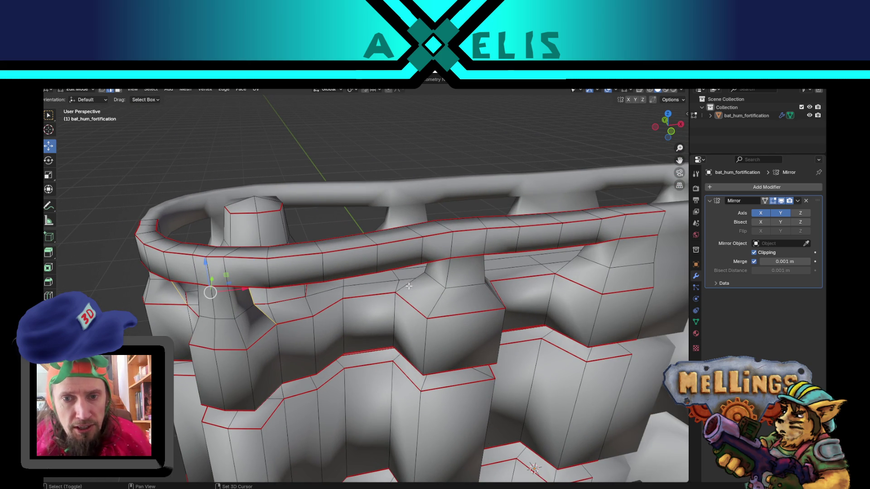
{"action": "mouse_move", "coordinate": [467, 290]}
{"action": "middle_mouse_down"}
{"action": "mouse_move", "coordinate": [446, 272]}
{"action": "mouse_move", "coordinate": [349, 252]}
{"action": "mouse_move", "coordinate": [387, 275]}
{"action": "middle_mouse_up"}
{"action": "mouse_move", "coordinate": [356, 245]}
{"action": "middle_mouse_down"}
{"action": "mouse_move", "coordinate": [423, 295]}
{"action": "mouse_move", "coordinate": [413, 289]}
{"action": "middle_mouse_up"}
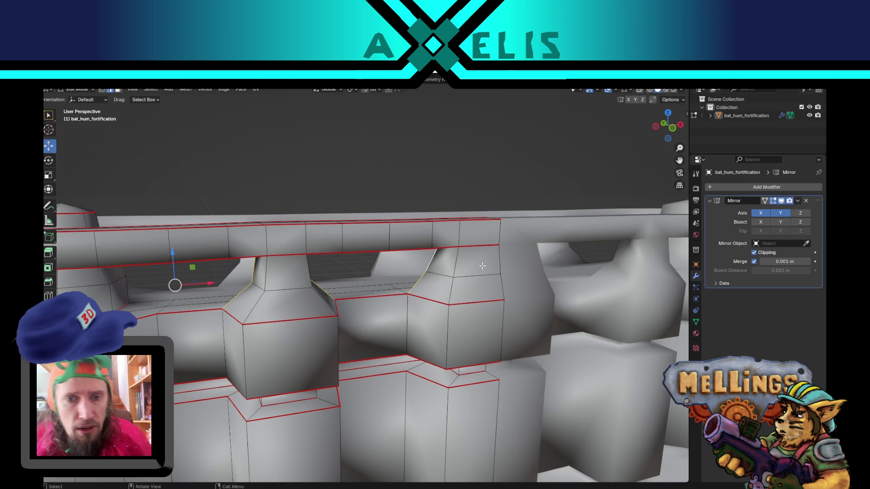
{"action": "scroll", "coordinate": [441, 273], "scroll_direction": "down", "scroll_amount": 3}
{"action": "mouse_move", "coordinate": [441, 273]}
{"action": "middle_mouse_down"}
{"action": "mouse_move", "coordinate": [434, 351]}
{"action": "mouse_move", "coordinate": [486, 360]}
{"action": "mouse_move", "coordinate": [442, 334]}
{"action": "mouse_move", "coordinate": [363, 325]}
{"action": "mouse_move", "coordinate": [388, 305]}
{"action": "middle_mouse_up"}
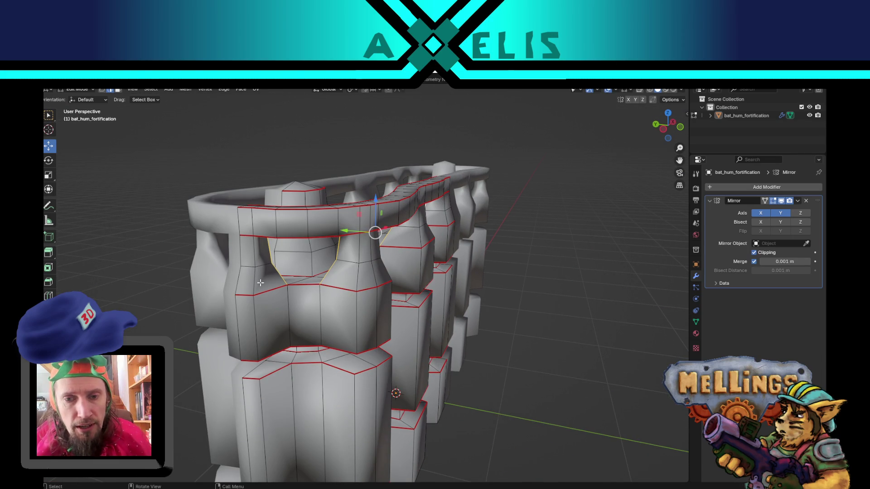
{"action": "mouse_move", "coordinate": [405, 348]}
{"action": "middle_mouse_down"}
{"action": "mouse_move", "coordinate": [336, 364]}
{"action": "mouse_move", "coordinate": [333, 379]}
{"action": "mouse_move", "coordinate": [351, 366]}
{"action": "middle_mouse_up"}
{"action": "key", "text": "u"}
{"action": "left_click", "coordinate": [370, 354]}
{"action": "key", "text": "Tab"}
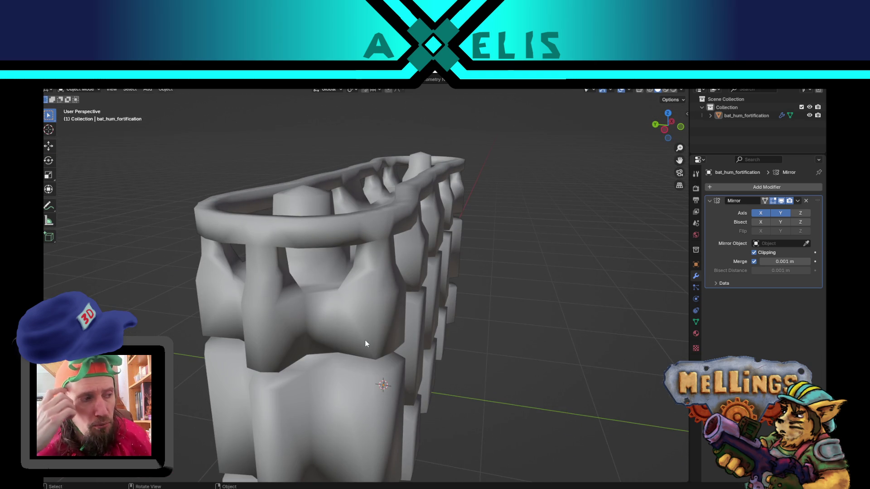
{"action": "key", "text": "Tab"}
Step: Stretch the chosen wall face slightly along global X
{"action": "mouse_move", "coordinate": [421, 299]}
{"action": "middle_mouse_down"}
{"action": "mouse_move", "coordinate": [423, 326]}
{"action": "mouse_move", "coordinate": [342, 375]}
{"action": "mouse_move", "coordinate": [332, 365]}
{"action": "mouse_move", "coordinate": [363, 317]}
{"action": "middle_mouse_up"}
{"action": "scroll", "coordinate": [368, 283], "scroll_direction": "up", "scroll_amount": 5}
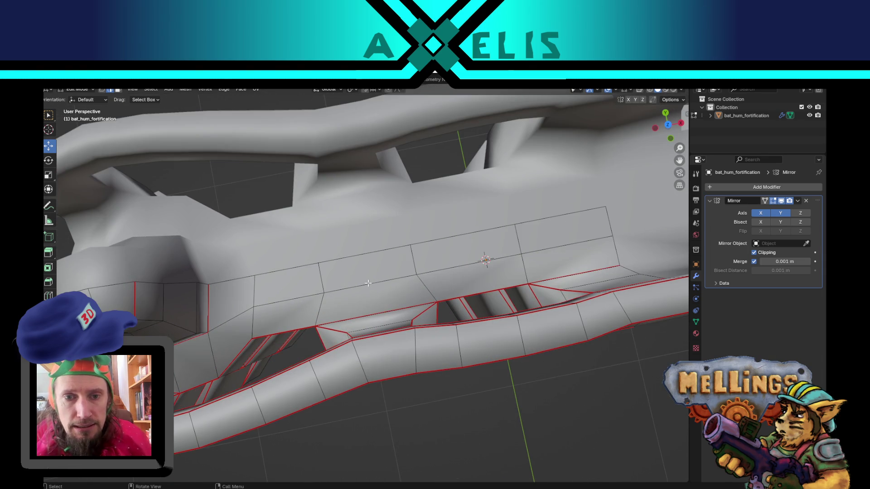
{"action": "key", "text": "s"}
{"action": "key", "text": "x"}
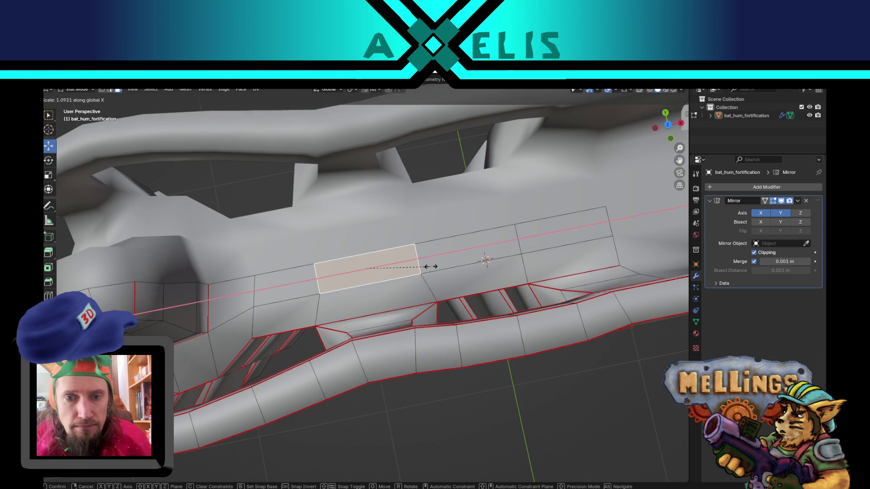
{"action": "left_click", "coordinate": [447, 266]}
{"action": "middle_click_drag", "start_coordinate": [447, 266], "coordinate": [356, 286]}
{"action": "scroll", "coordinate": [356, 287], "scroll_direction": "down", "scroll_amount": 5}
{"action": "mouse_move", "coordinate": [310, 381]}
{"action": "middle_mouse_down"}
{"action": "mouse_move", "coordinate": [341, 374]}
{"action": "mouse_move", "coordinate": [382, 299]}
{"action": "mouse_move", "coordinate": [389, 327]}
{"action": "mouse_move", "coordinate": [332, 260]}
{"action": "mouse_move", "coordinate": [315, 223]}
{"action": "mouse_move", "coordinate": [264, 307]}
{"action": "mouse_move", "coordinate": [330, 360]}
{"action": "mouse_move", "coordinate": [358, 298]}
{"action": "middle_mouse_up"}
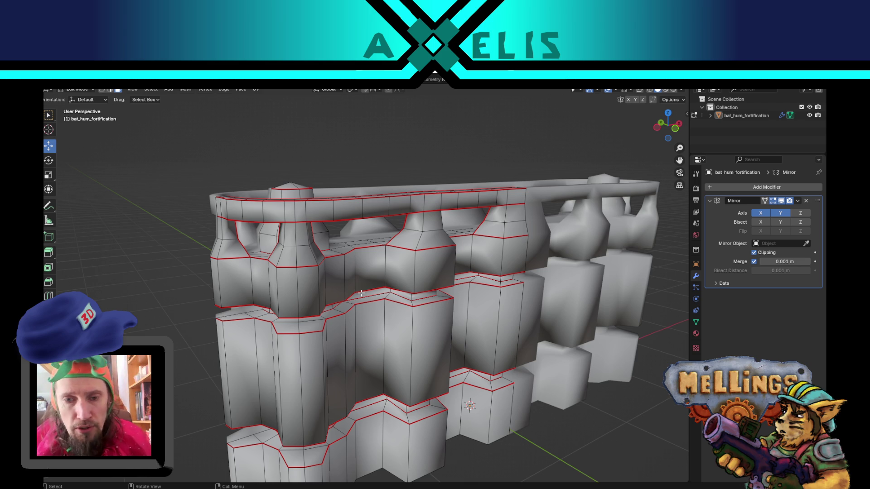
{"action": "mouse_move", "coordinate": [353, 281]}
{"action": "middle_mouse_down"}
{"action": "mouse_move", "coordinate": [407, 335]}
{"action": "mouse_move", "coordinate": [387, 333]}
{"action": "middle_mouse_up"}
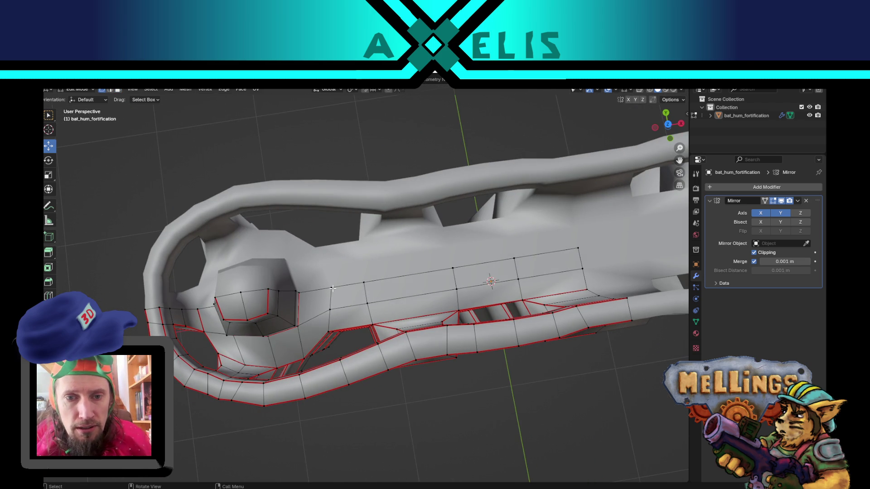
Step: Slide the selected rail edges slightly along X and save the file
{"action": "left_click_drag", "start_coordinate": [359, 286], "coordinate": [349, 288]}
{"action": "mouse_move", "coordinate": [350, 289]}
{"action": "middle_mouse_down"}
{"action": "mouse_move", "coordinate": [211, 282]}
{"action": "mouse_move", "coordinate": [262, 287]}
{"action": "middle_mouse_up"}
{"action": "scroll", "coordinate": [263, 288], "scroll_direction": "down", "scroll_amount": 3}
{"action": "key", "text": "ctrl+s"}
Step: Review the wall, switch to Object Mode, and save bat_hum_fortification.blend again
{"action": "middle_click_drag", "start_coordinate": [441, 313], "coordinate": [398, 314]}
{"action": "scroll", "coordinate": [351, 317], "scroll_direction": "up", "scroll_amount": 2}
{"action": "scroll", "coordinate": [351, 316], "scroll_direction": "up", "scroll_amount": 1}
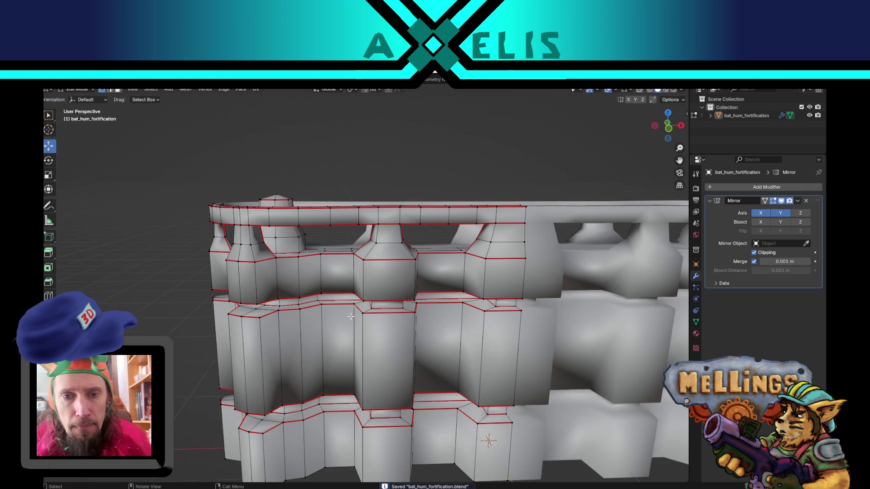
{"action": "mouse_move", "coordinate": [342, 315]}
{"action": "middle_mouse_down"}
{"action": "mouse_move", "coordinate": [359, 326]}
{"action": "mouse_move", "coordinate": [348, 303]}
{"action": "mouse_move", "coordinate": [375, 318]}
{"action": "middle_mouse_up"}
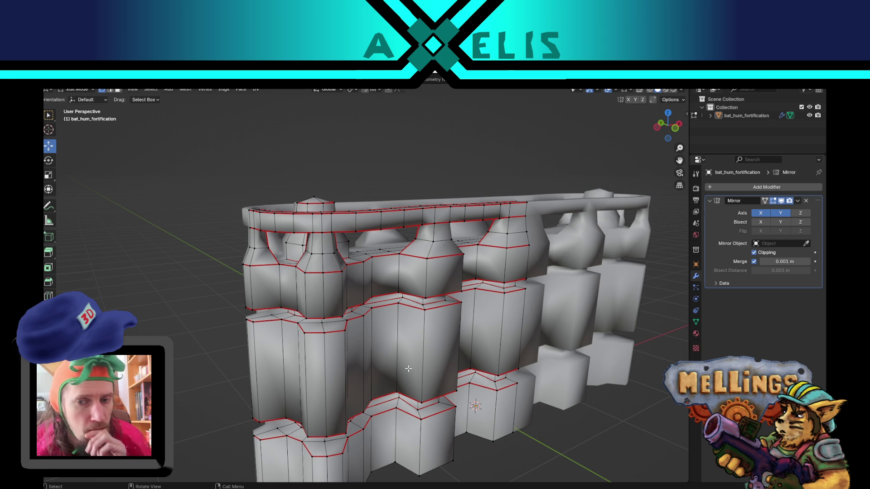
{"action": "middle_click_drag", "start_coordinate": [436, 350], "coordinate": [350, 359]}
{"action": "scroll", "coordinate": [350, 359], "scroll_direction": "up", "scroll_amount": 5}
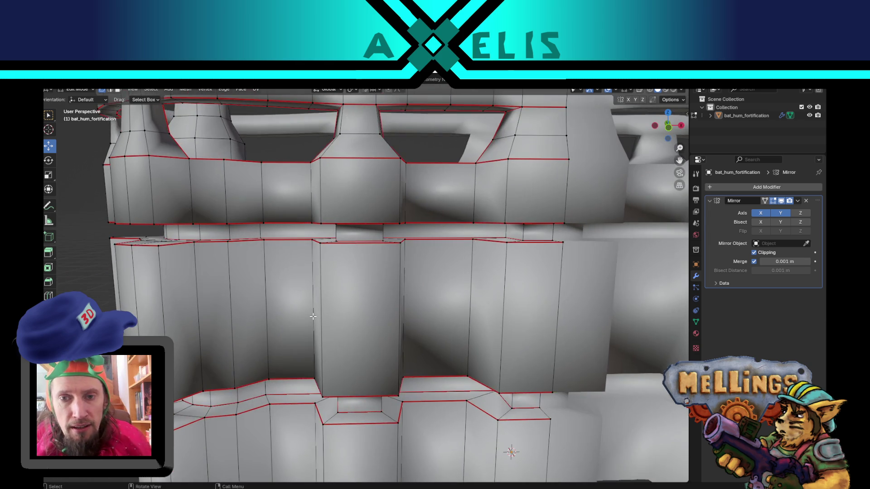
{"action": "scroll", "coordinate": [312, 316], "scroll_direction": "down", "scroll_amount": 3}
{"action": "scroll", "coordinate": [313, 316], "scroll_direction": "up", "scroll_amount": 3}
{"action": "middle_click_drag", "start_coordinate": [313, 316], "coordinate": [403, 248]}
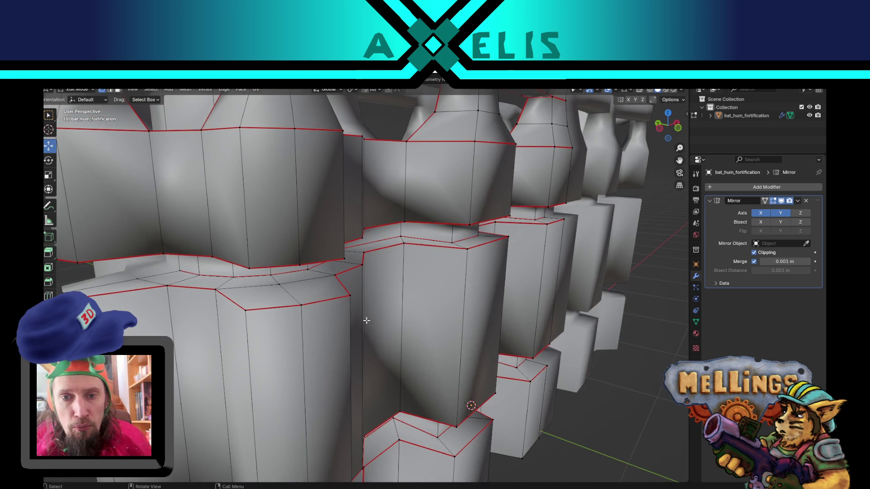
{"action": "scroll", "coordinate": [427, 288], "scroll_direction": "down", "scroll_amount": 5}
{"action": "mouse_move", "coordinate": [426, 289]}
{"action": "middle_mouse_down"}
{"action": "mouse_move", "coordinate": [398, 312]}
{"action": "mouse_move", "coordinate": [354, 320]}
{"action": "middle_mouse_up"}
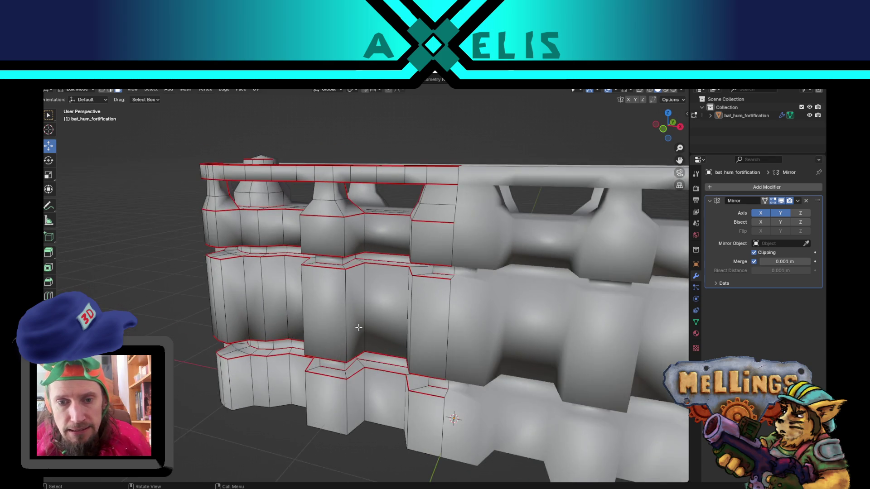
{"action": "scroll", "coordinate": [322, 338], "scroll_direction": "down", "scroll_amount": 10}
{"action": "key", "text": "Tab"}
{"action": "key", "text": "ctrl+s"}
{"action": "middle_click_drag", "start_coordinate": [268, 324], "coordinate": [353, 330]}
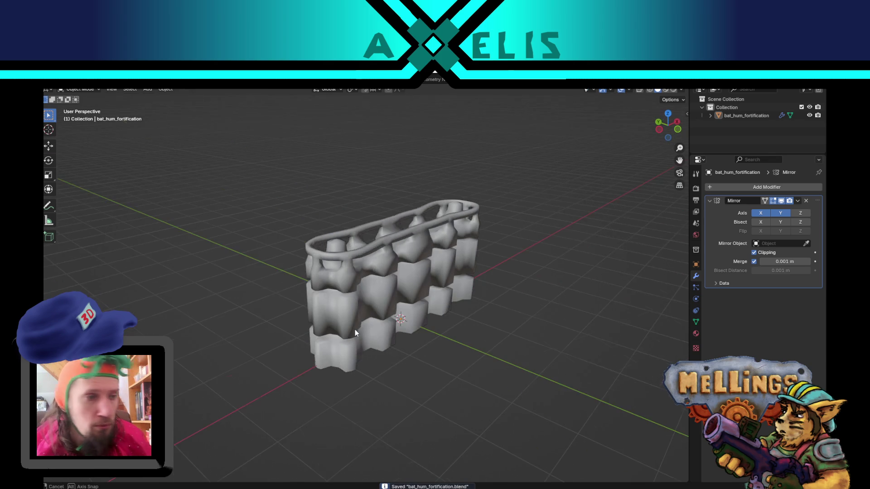
Step: Select the entire mesh in Edit Mode, switch to the UV Editing workspace, then clear the selection
{"action": "scroll", "coordinate": [420, 300], "scroll_direction": "up", "scroll_amount": 2}
{"action": "mouse_move", "coordinate": [420, 300]}
{"action": "middle_mouse_down"}
{"action": "mouse_move", "coordinate": [360, 337]}
{"action": "mouse_move", "coordinate": [391, 309]}
{"action": "mouse_move", "coordinate": [380, 234]}
{"action": "mouse_move", "coordinate": [327, 245]}
{"action": "mouse_move", "coordinate": [433, 262]}
{"action": "mouse_move", "coordinate": [392, 249]}
{"action": "mouse_move", "coordinate": [458, 383]}
{"action": "middle_mouse_up"}
{"action": "key", "text": "Tab"}
{"action": "key", "text": "shift+c"}
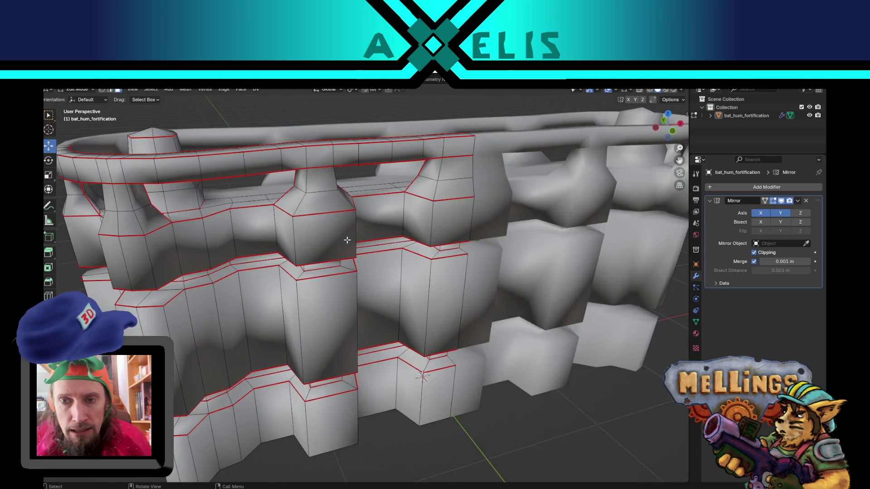
{"action": "key", "text": "a"}
{"action": "key", "text": "u"}
{"action": "middle_click_drag", "start_coordinate": [348, 244], "coordinate": [253, 104]}
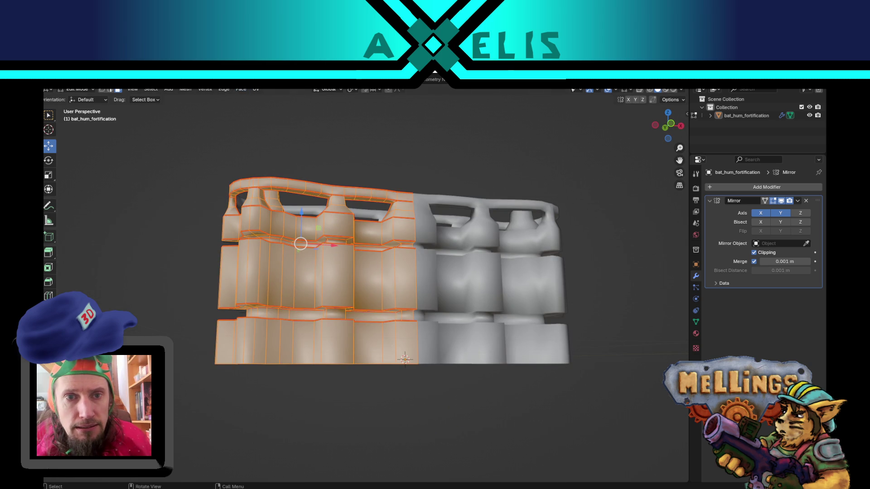
{"action": "left_click", "coordinate": [229, 81]}
{"action": "mouse_move", "coordinate": [477, 252]}
{"action": "middle_mouse_down"}
{"action": "mouse_move", "coordinate": [454, 287]}
{"action": "mouse_move", "coordinate": [515, 390]}
{"action": "middle_mouse_up"}
{"action": "left_click", "coordinate": [546, 419]}
Step: Select the two linked face strips, unwrap them, and frame the resulting UV strip
{"action": "mouse_move", "coordinate": [546, 418]}
{"action": "middle_mouse_down"}
{"action": "mouse_move", "coordinate": [526, 381]}
{"action": "mouse_move", "coordinate": [514, 300]}
{"action": "middle_mouse_up"}
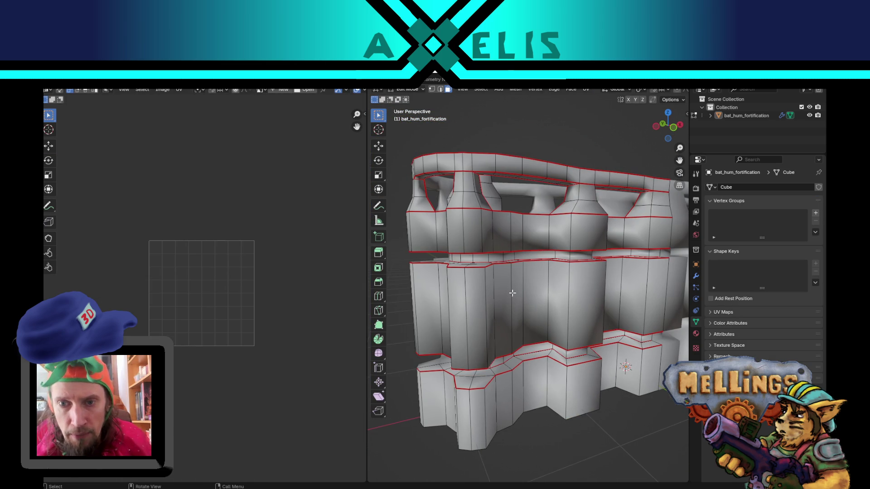
{"action": "key", "text": "l"}
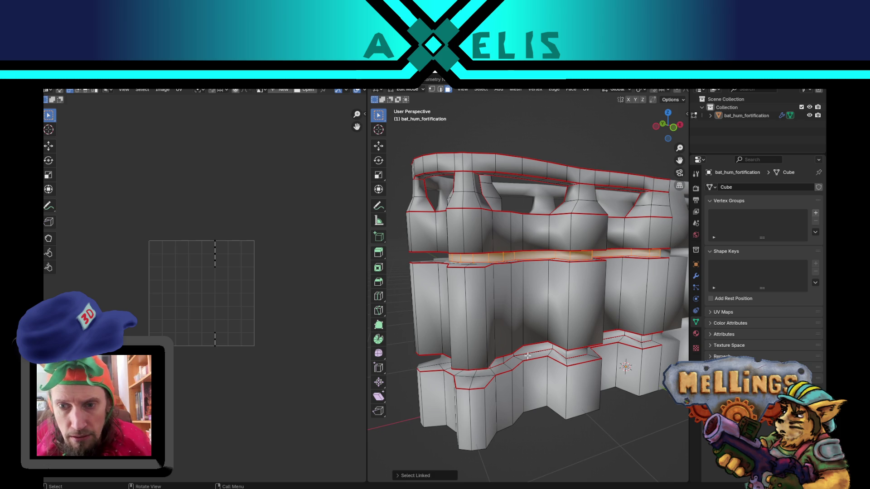
{"action": "key", "text": "l"}
{"action": "key", "text": "u"}
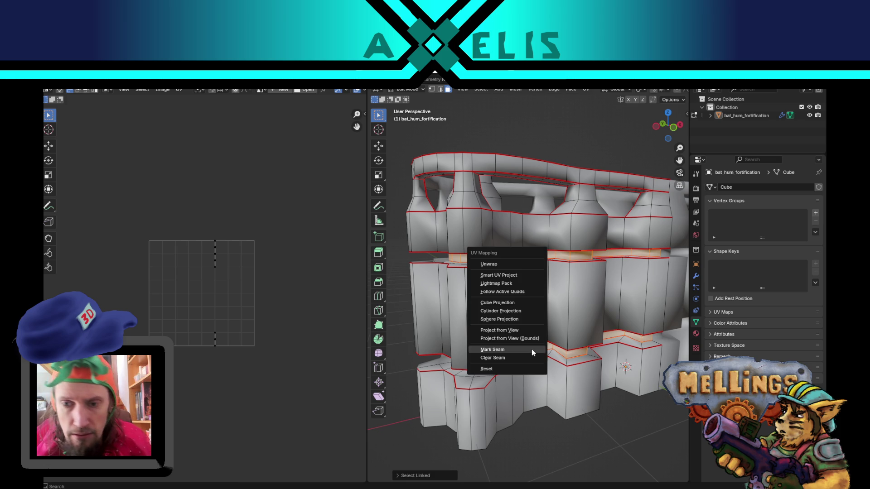
{"action": "left_click", "coordinate": [506, 263]}
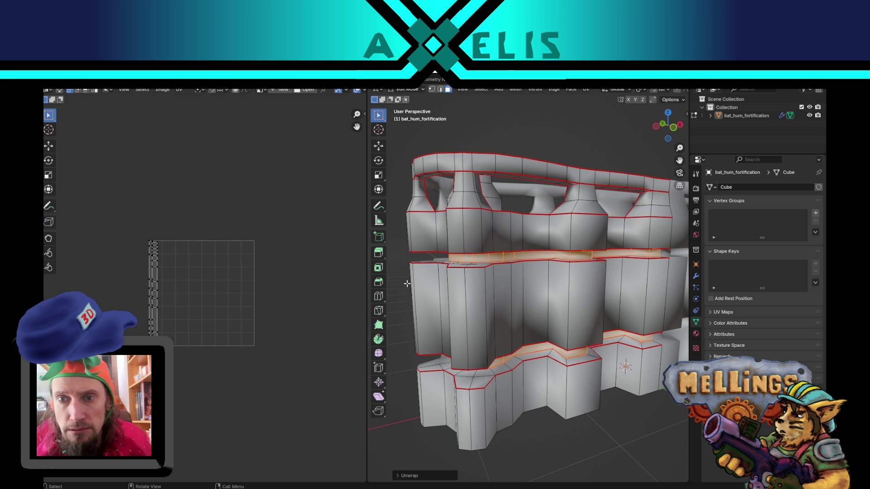
{"action": "middle_click_drag", "start_coordinate": [509, 265], "coordinate": [492, 267]}
{"action": "key", "text": "Home"}
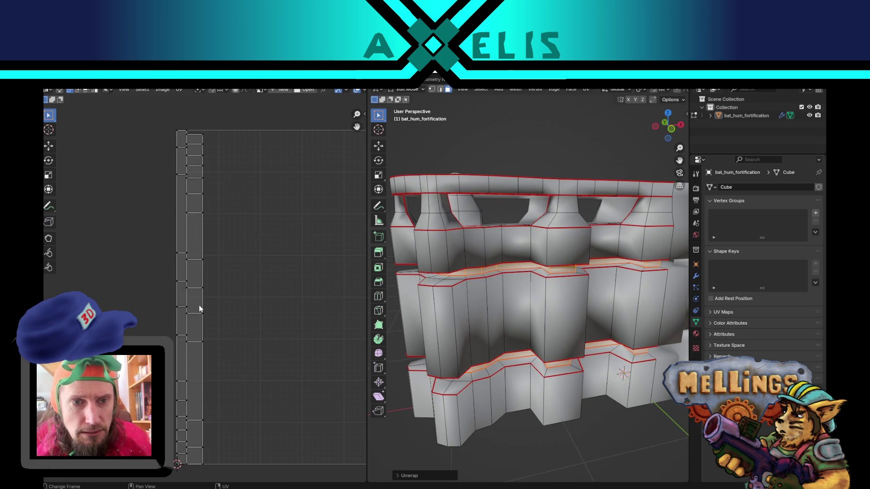
{"action": "key", "text": "a"}
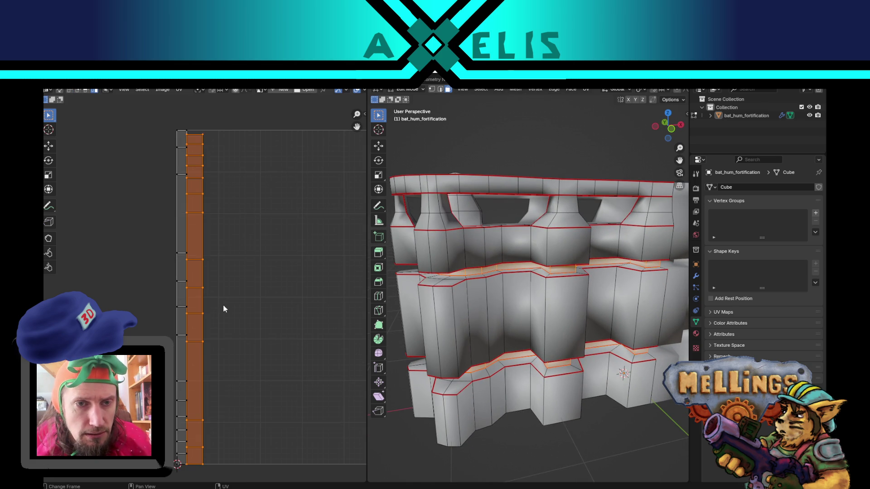
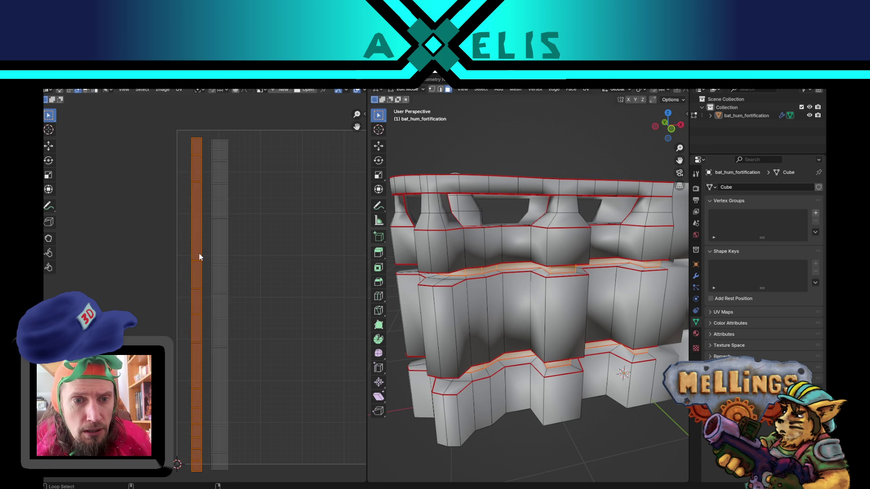
Step: Deselect the UV strip and set the UV Editor's snapping target to Vertex
{"action": "key", "text": "alt+a"}
{"action": "left_click", "coordinate": [226, 90]}
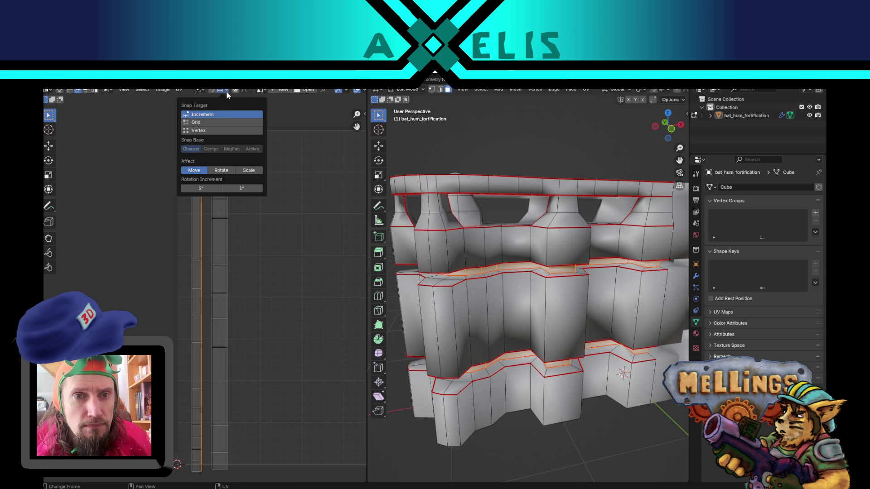
{"action": "left_click", "coordinate": [215, 131]}
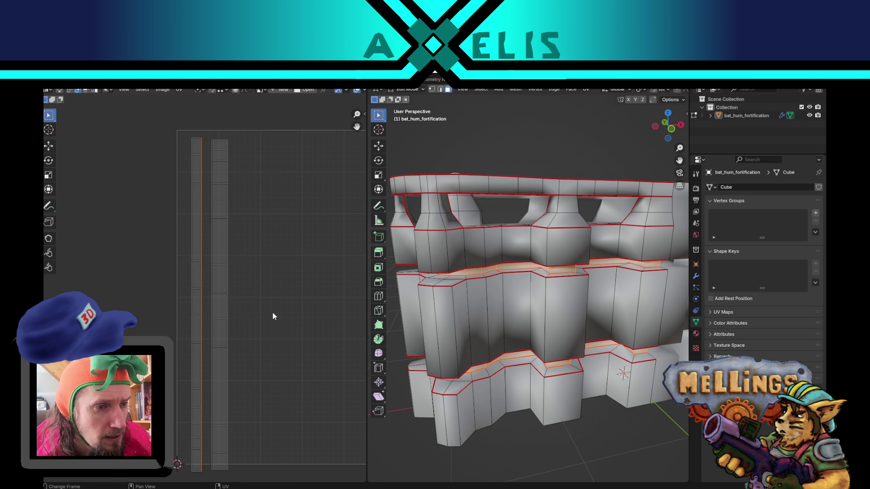
{"action": "mouse_move", "coordinate": [274, 344]}
{"action": "middle_mouse_down"}
{"action": "mouse_move", "coordinate": [267, 272]}
{"action": "mouse_move", "coordinate": [283, 318]}
{"action": "middle_mouse_up"}
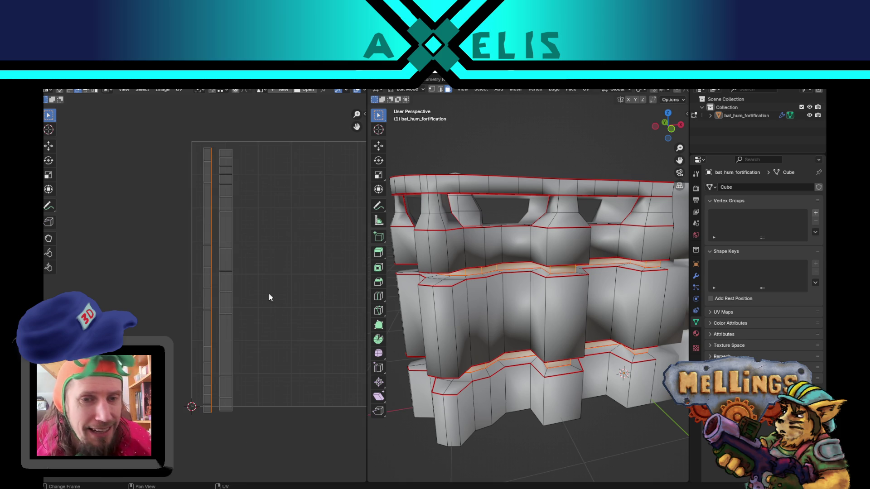
Step: In vertex select mode, snap the loose edge column onto the neighbouring strip's edge
{"action": "key", "text": "1"}
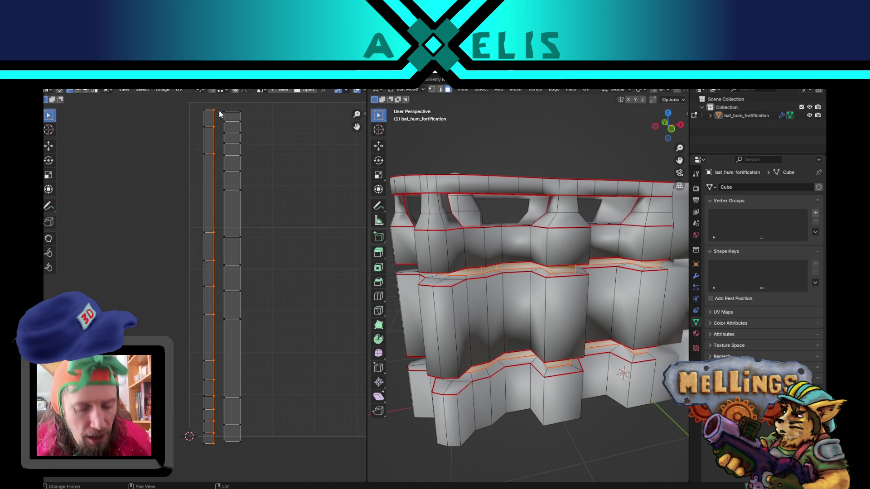
{"action": "key", "text": "g"}
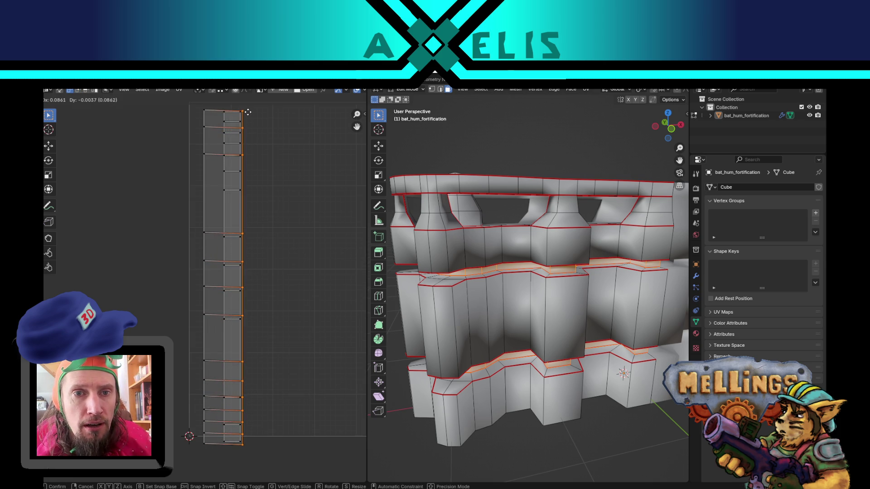
{"action": "key", "text": "Escape"}
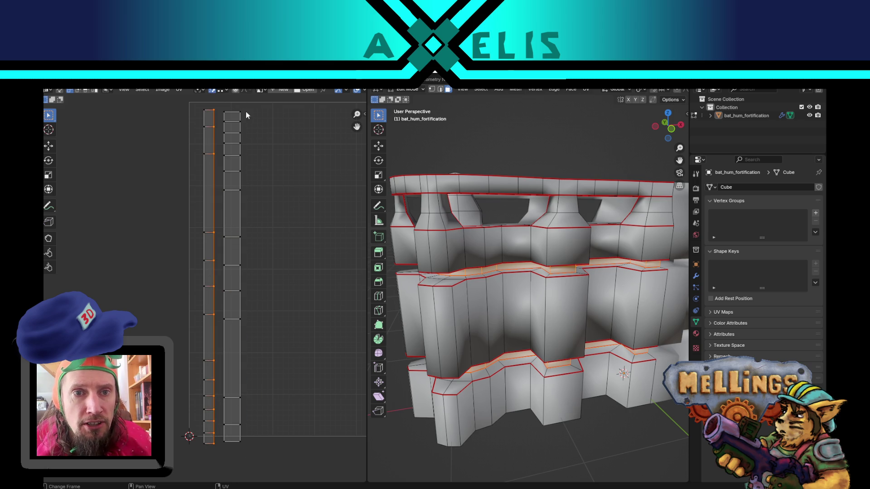
{"action": "key", "text": "v"}
{"action": "left_click", "coordinate": [234, 118]}
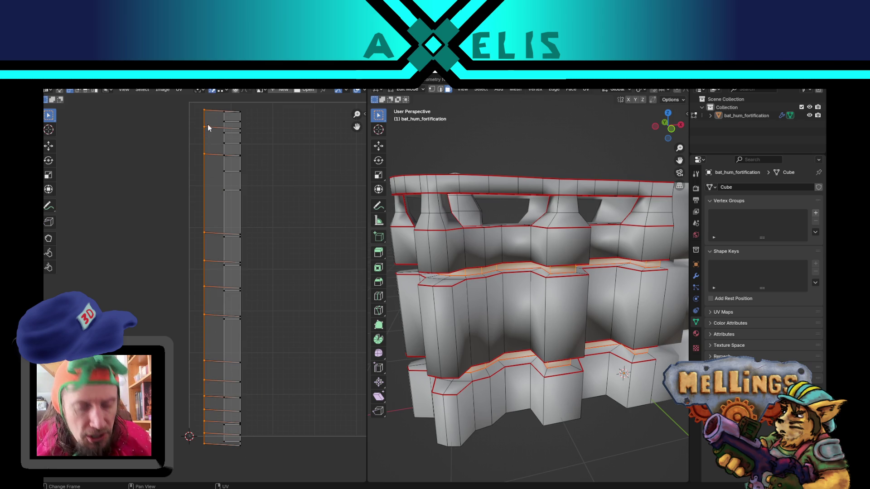
{"action": "key", "text": "g"}
{"action": "key", "text": "Escape"}
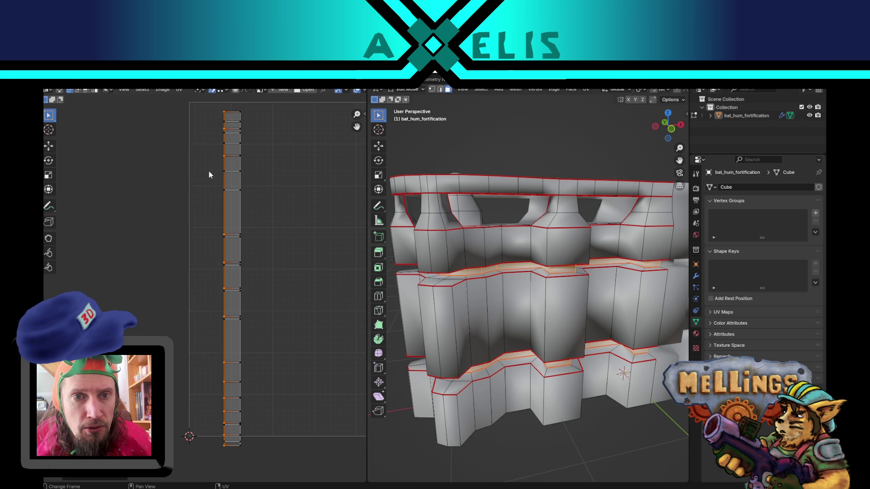
{"action": "scroll", "coordinate": [305, 264], "scroll_direction": "down", "scroll_amount": 4}
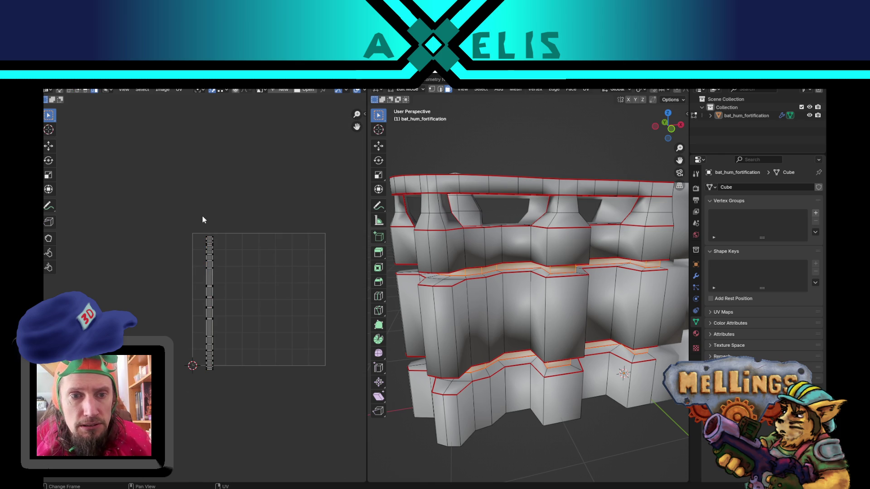
Step: Rotate the whole UV strip 90 degrees and place it on the UV square's top edge
{"action": "left_click_drag", "start_coordinate": [181, 180], "coordinate": [308, 371]}
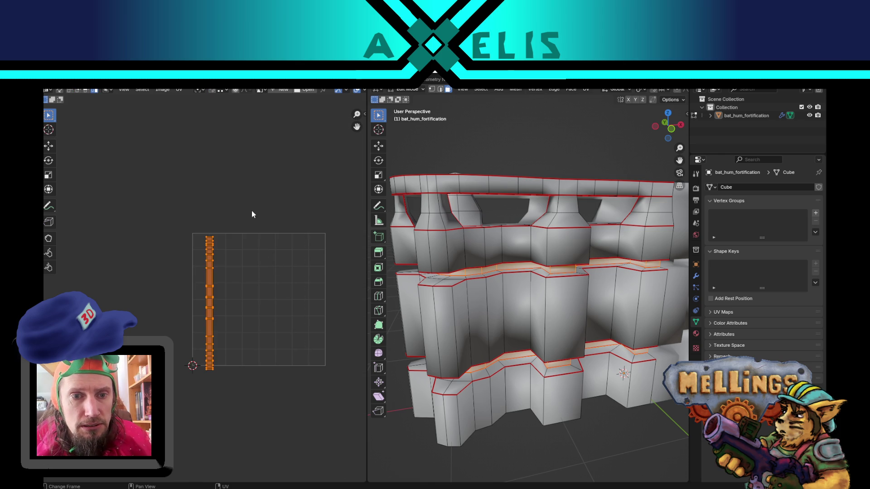
{"action": "key", "text": "r"}
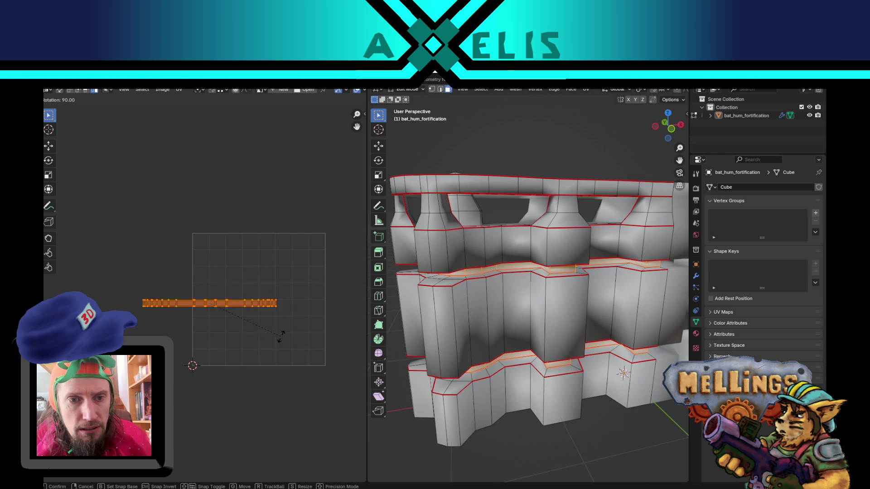
{"action": "left_click", "coordinate": [281, 341]}
{"action": "key", "text": "g"}
{"action": "left_click", "coordinate": [229, 333]}
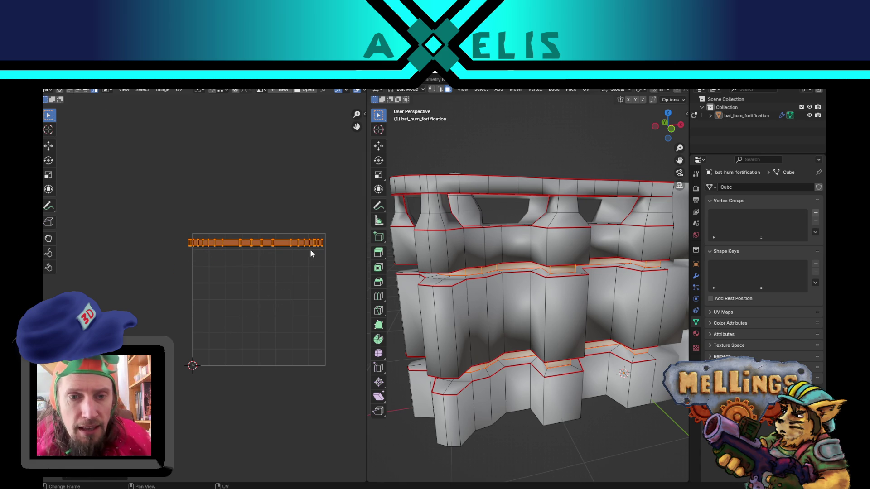
Step: Scale the horizontal strip up and move it up and to the right
{"action": "key", "text": "s"}
{"action": "left_click", "coordinate": [338, 244]}
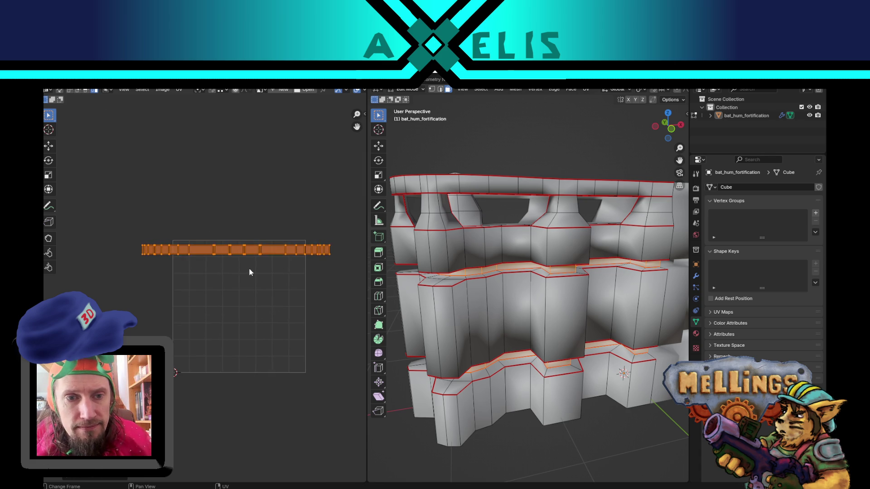
{"action": "scroll", "coordinate": [262, 266], "scroll_direction": "up", "scroll_amount": 2}
{"action": "key", "text": "g"}
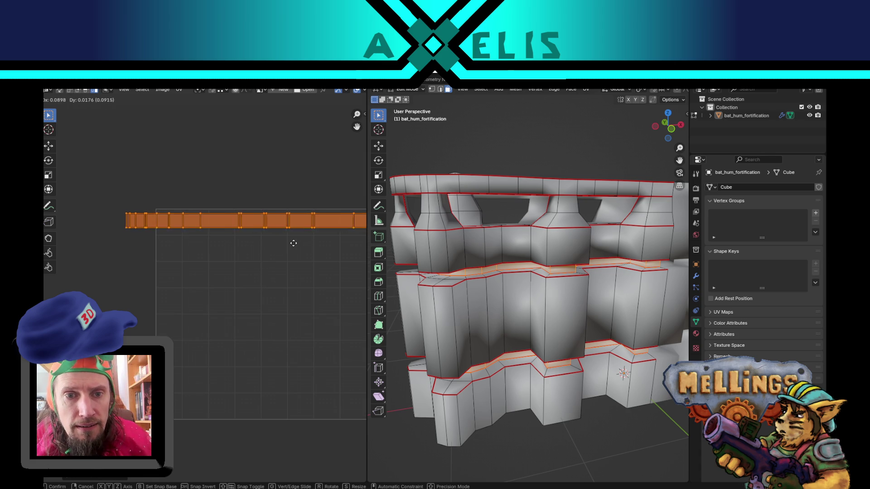
{"action": "left_click", "coordinate": [299, 240]}
{"action": "mouse_move", "coordinate": [498, 313]}
{"action": "middle_mouse_down"}
{"action": "mouse_move", "coordinate": [491, 311]}
{"action": "mouse_move", "coordinate": [509, 311]}
{"action": "mouse_move", "coordinate": [498, 322]}
{"action": "mouse_move", "coordinate": [511, 317]}
{"action": "mouse_move", "coordinate": [487, 306]}
{"action": "mouse_move", "coordinate": [502, 309]}
{"action": "mouse_move", "coordinate": [525, 348]}
{"action": "mouse_move", "coordinate": [464, 318]}
{"action": "middle_mouse_up"}
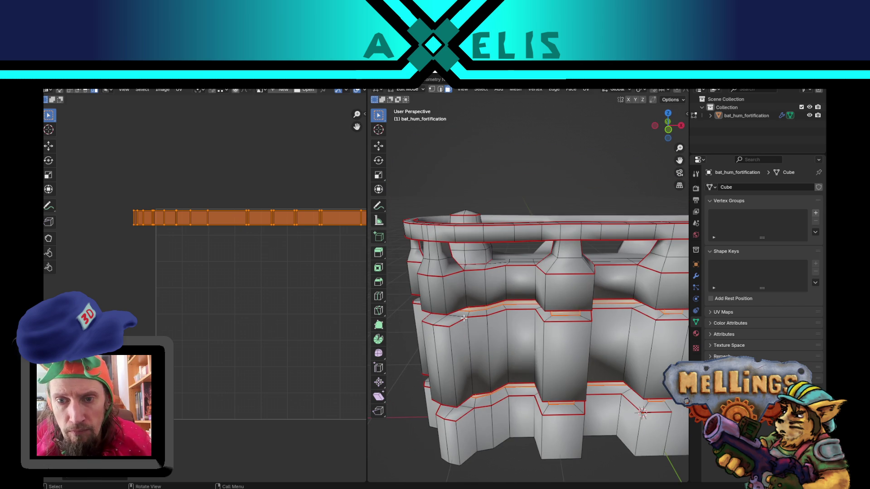
Step: Select the lower, middle and upper wall bands with L and Unwrap them
{"action": "left_click", "coordinate": [477, 400], "text": "alt"}
{"action": "middle_click_drag", "start_coordinate": [477, 401], "coordinate": [522, 458]}
{"action": "left_click", "coordinate": [509, 451]}
{"action": "key", "text": "l"}
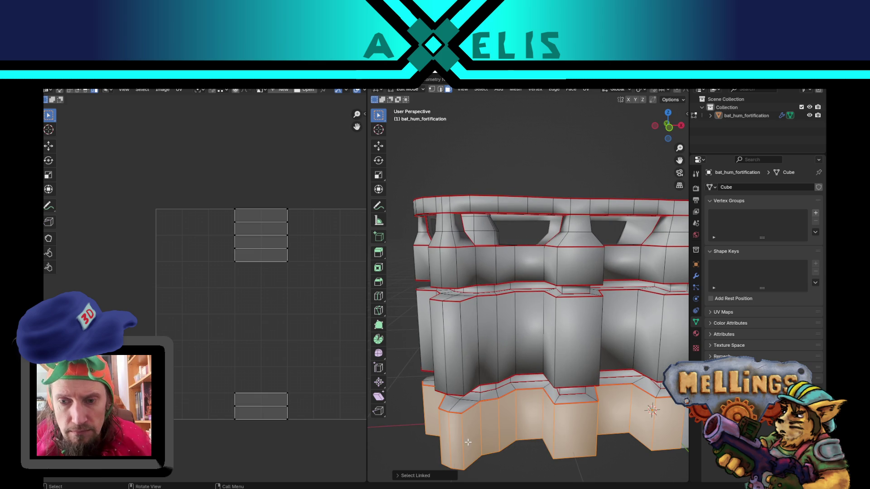
{"action": "key", "text": "l"}
{"action": "key", "text": "l"}
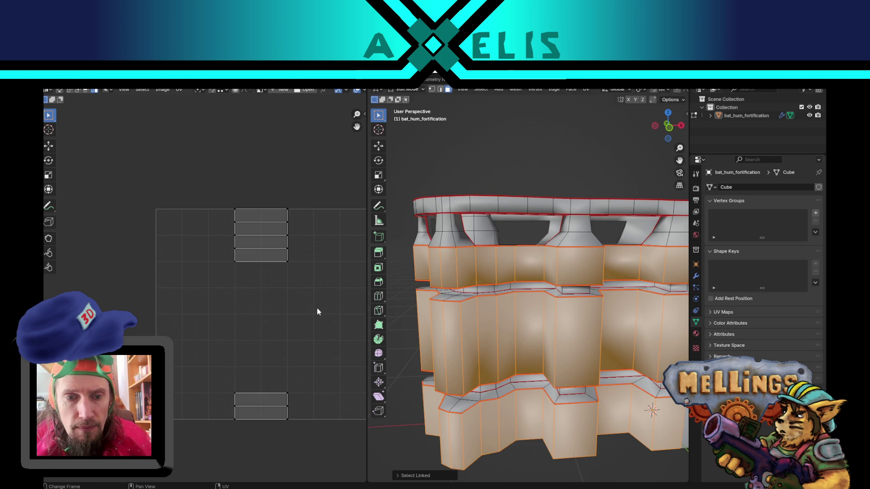
{"action": "key", "text": "u"}
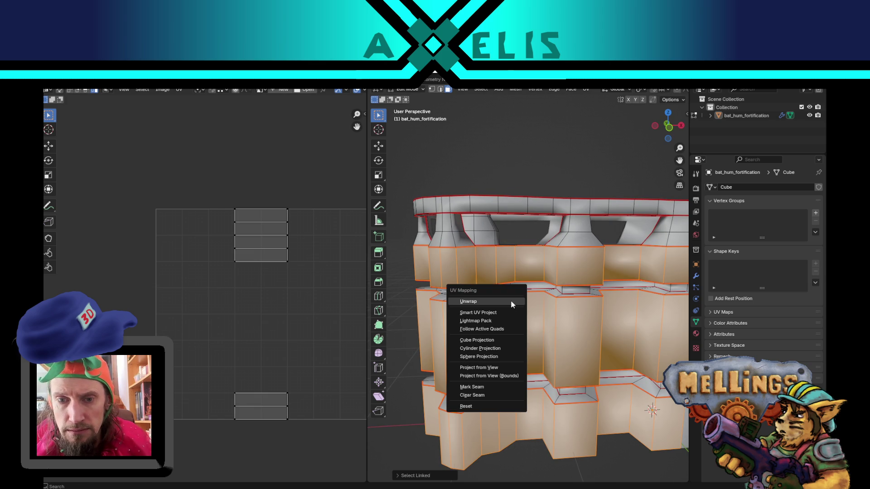
{"action": "left_click", "coordinate": [512, 302]}
{"action": "key", "text": "l"}
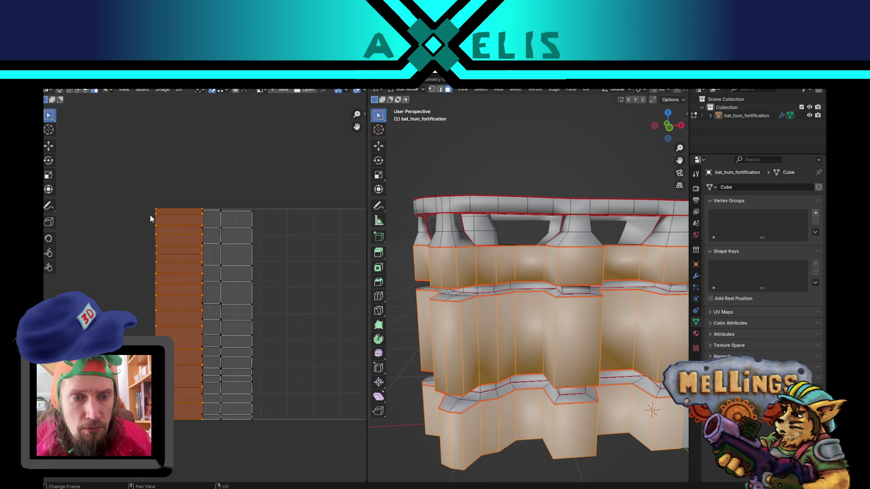
Step: Move the three unwrapped wall-band islands side by side inside the UV square
{"action": "key", "text": "g"}
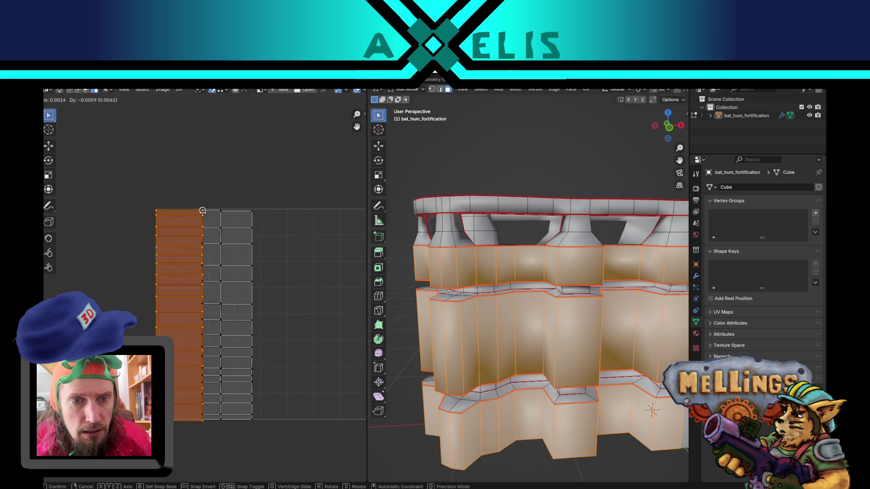
{"action": "left_click", "coordinate": [311, 236]}
{"action": "key", "text": "l"}
{"action": "key", "text": "g"}
{"action": "left_click", "coordinate": [156, 268]}
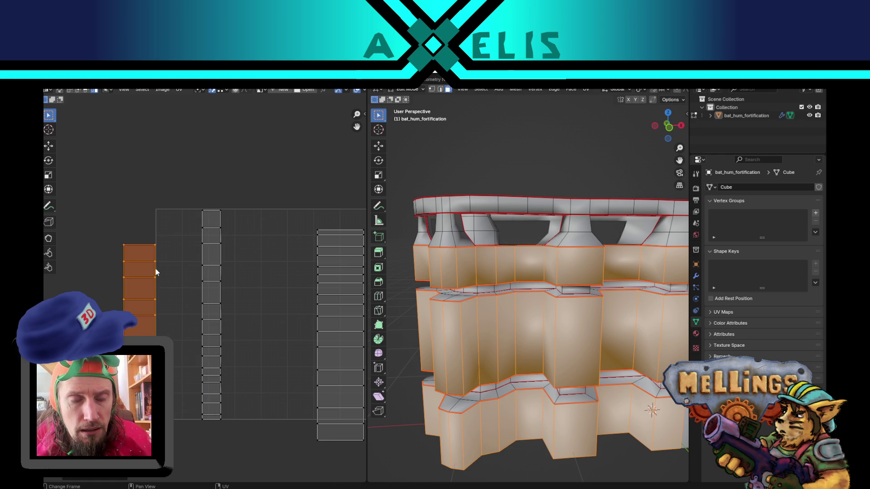
{"action": "middle_click_drag", "start_coordinate": [246, 270], "coordinate": [200, 239]}
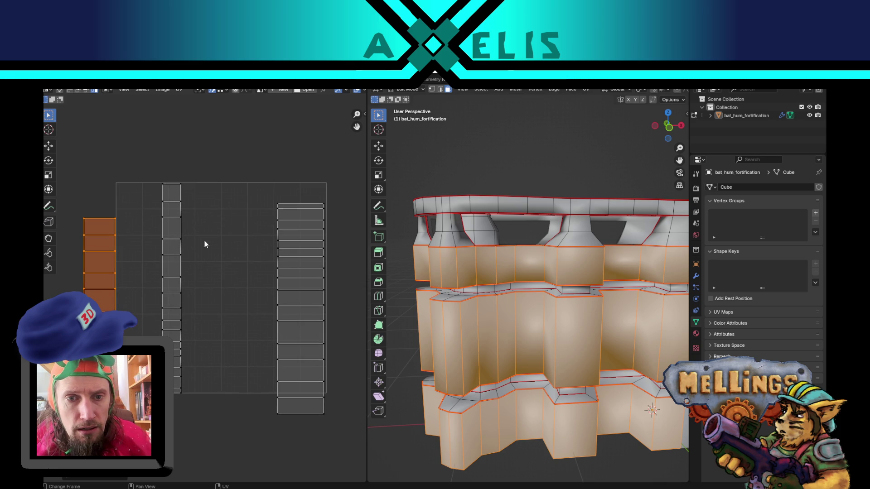
{"action": "key", "text": "l"}
{"action": "key", "text": "g"}
{"action": "left_click", "coordinate": [228, 240]}
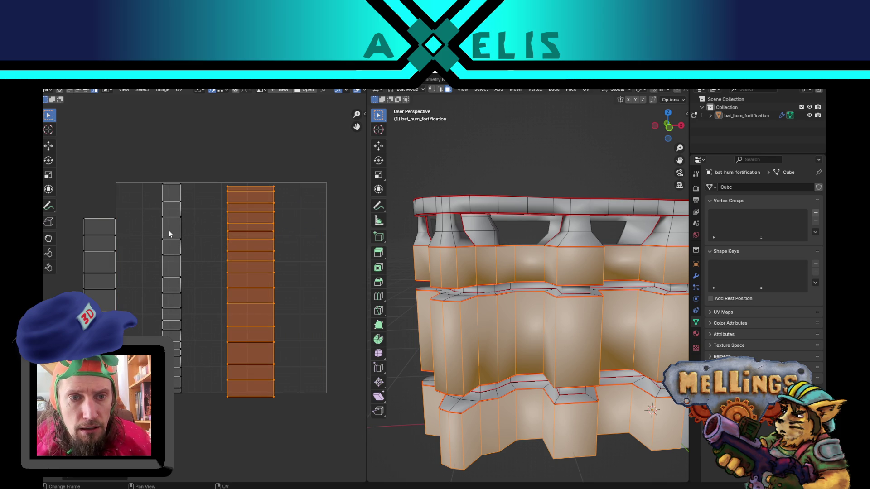
Step: In edge mode, move the middle column's right edge loop and the strip's left loop into line
{"action": "key", "text": "2"}
{"action": "left_click", "coordinate": [180, 202]}
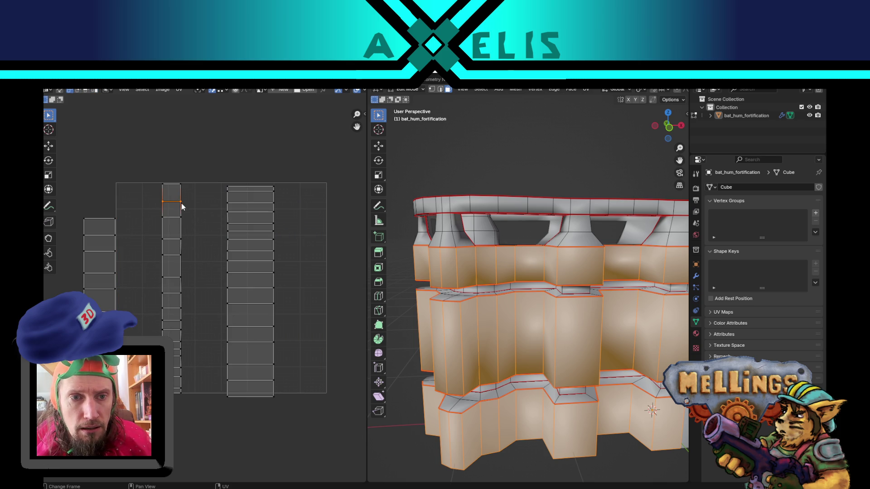
{"action": "left_click", "coordinate": [181, 198], "text": "alt"}
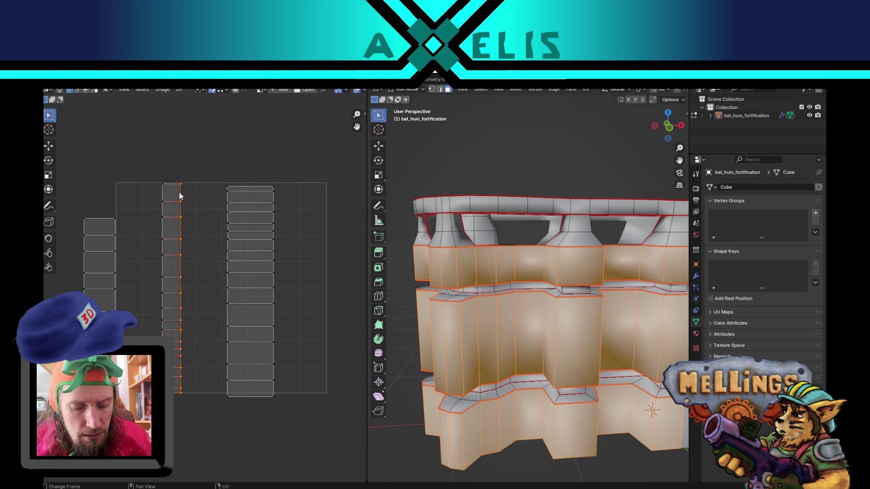
{"action": "key", "text": "g"}
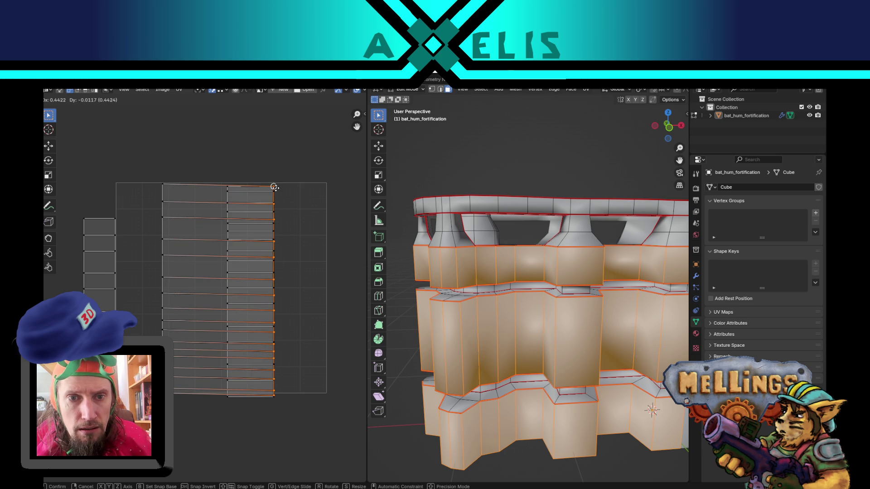
{"action": "left_click", "coordinate": [273, 188]}
{"action": "left_click", "coordinate": [167, 186], "text": "alt"}
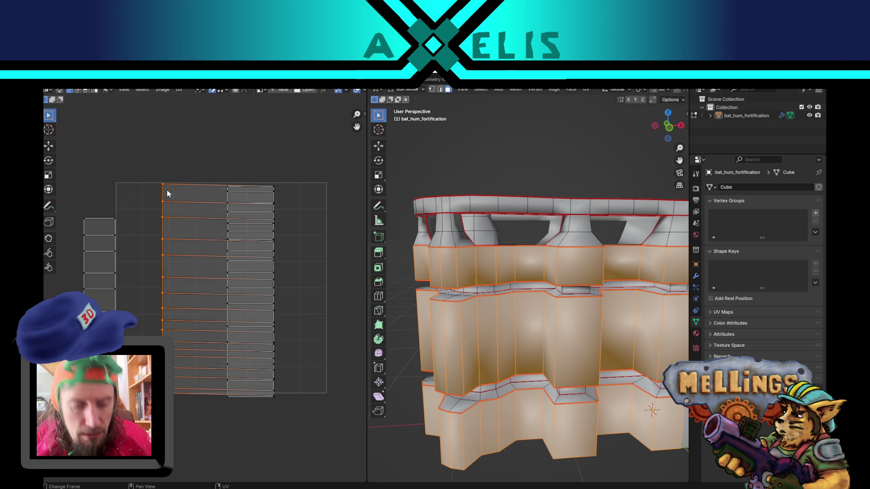
{"action": "key", "text": "g"}
{"action": "left_click", "coordinate": [224, 188]}
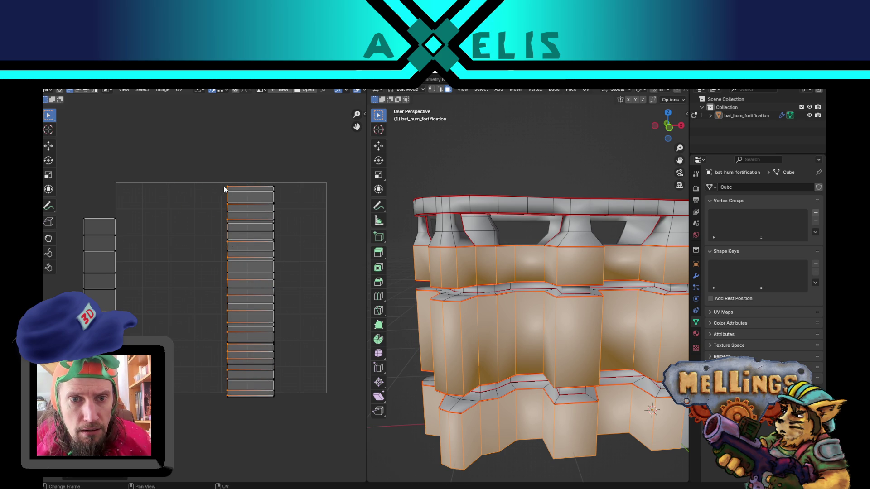
Step: Move the remaining right and leftmost edge loops onto the column, then clear the selection
{"action": "left_click", "coordinate": [118, 236], "text": "alt"}
{"action": "key", "text": "g"}
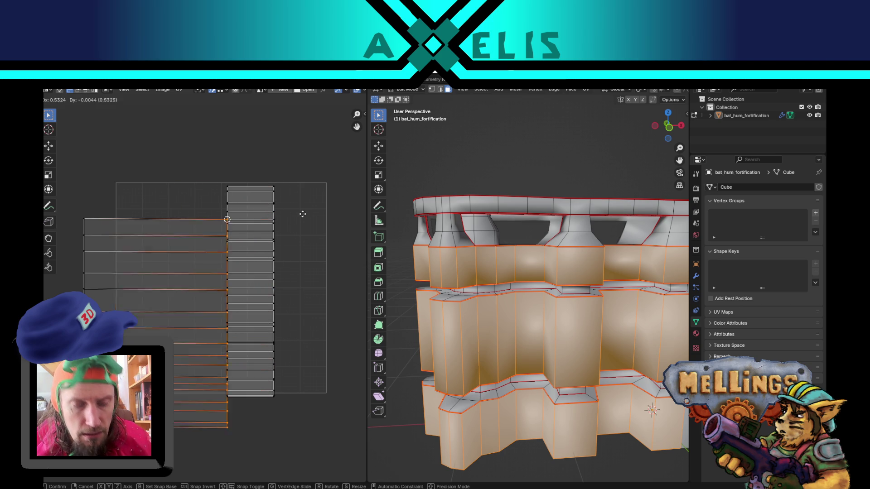
{"action": "left_click", "coordinate": [281, 188]}
{"action": "left_click", "coordinate": [84, 246], "text": "alt"}
{"action": "key", "text": "g"}
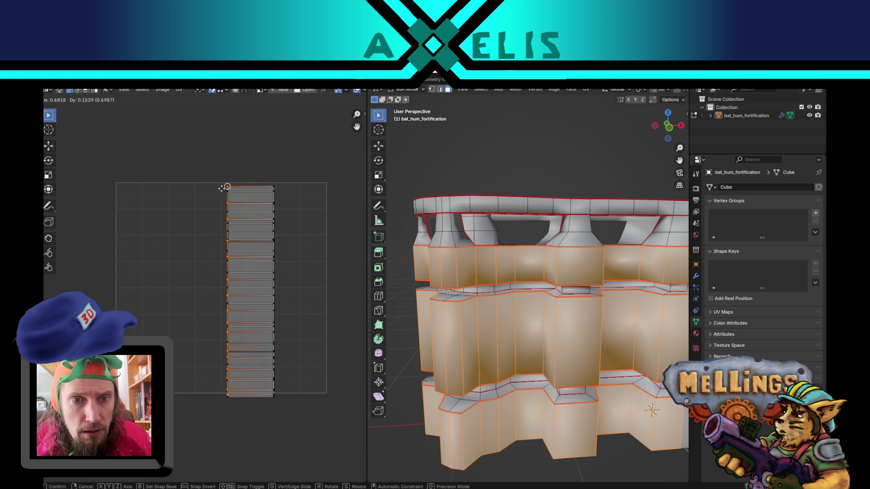
{"action": "left_click", "coordinate": [218, 188]}
{"action": "left_click", "coordinate": [175, 211]}
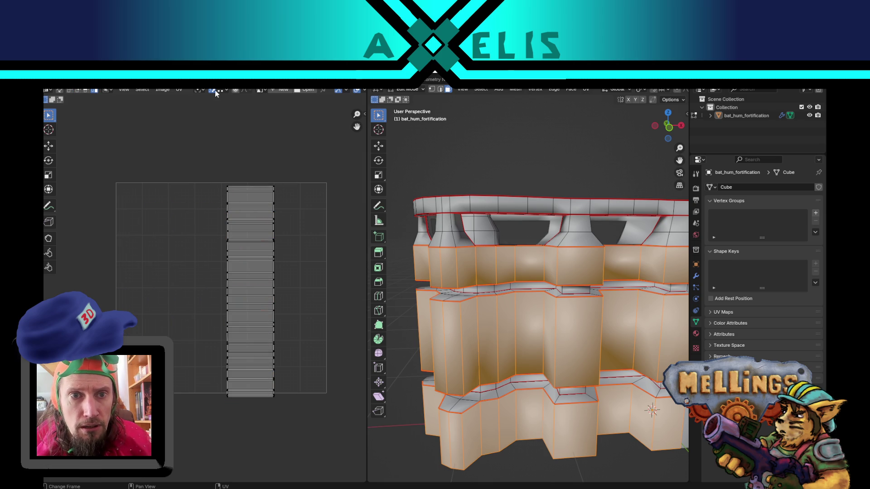
{"action": "scroll", "coordinate": [218, 195], "scroll_direction": "down", "scroll_amount": 4}
Step: Rotate the straightened strip horizontal and settle it just beneath the top strip
{"action": "left_click_drag", "start_coordinate": [200, 186], "coordinate": [263, 285]}
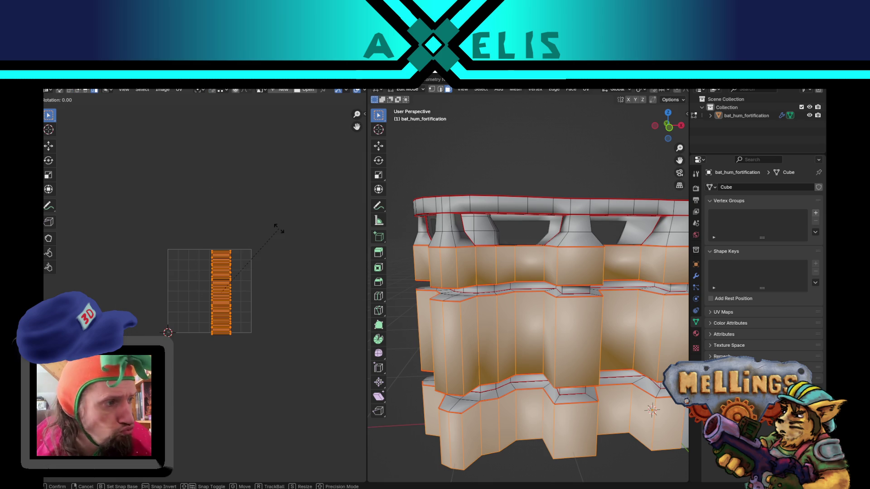
{"action": "key", "text": "r"}
{"action": "left_click", "coordinate": [311, 374]}
{"action": "key", "text": "g"}
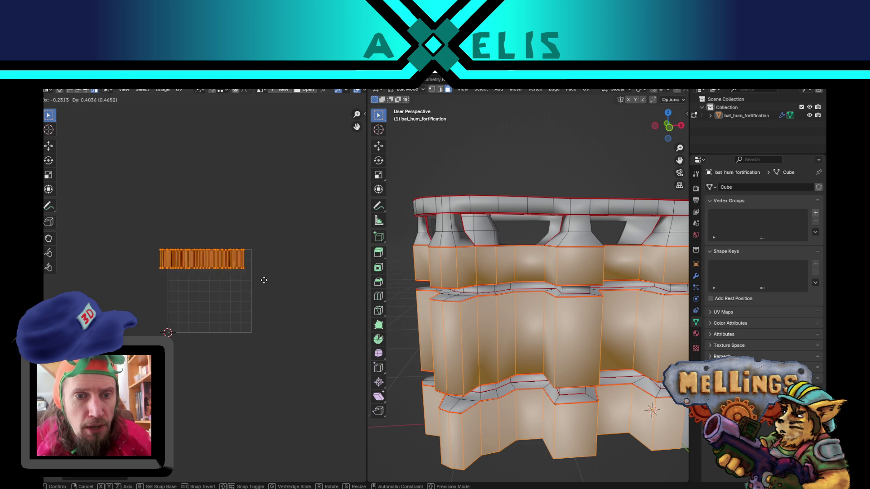
{"action": "left_click", "coordinate": [268, 298]}
{"action": "key", "text": "a"}
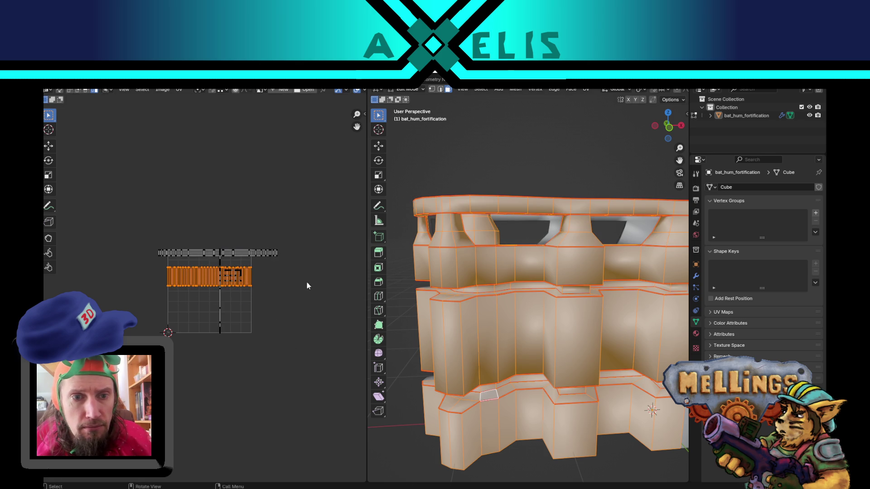
{"action": "scroll", "coordinate": [225, 298], "scroll_direction": "up", "scroll_amount": 3}
{"action": "key", "text": "g"}
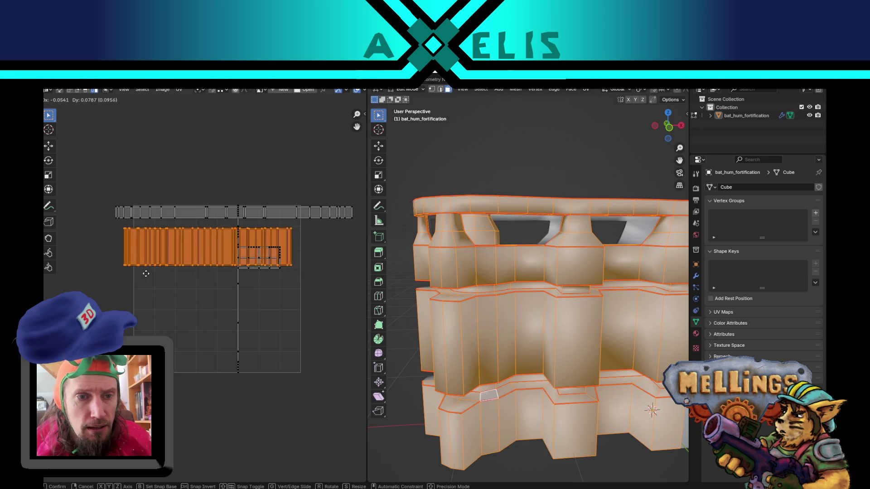
{"action": "left_click", "coordinate": [144, 273]}
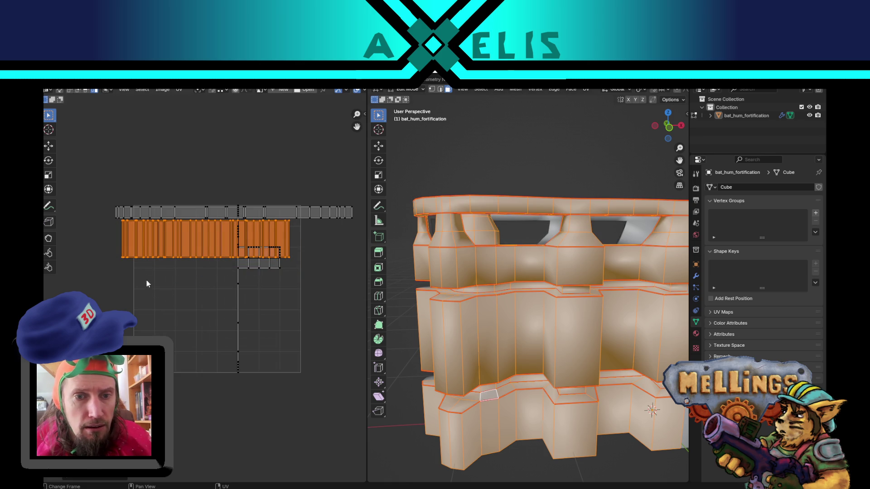
{"action": "middle_click_drag", "start_coordinate": [526, 288], "coordinate": [442, 211]}
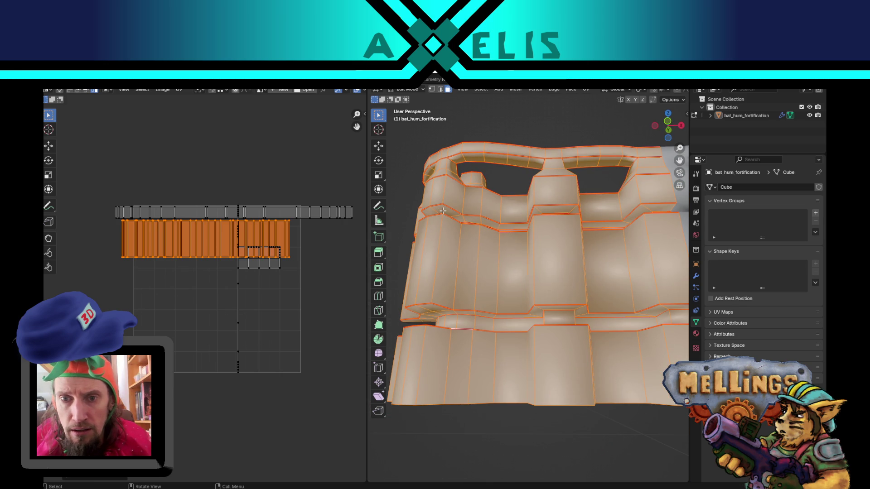
Step: Select the four remaining seam-bounded wall face strips with L and Unwrap them
{"action": "left_click", "coordinate": [443, 211]}
{"action": "key", "text": "l"}
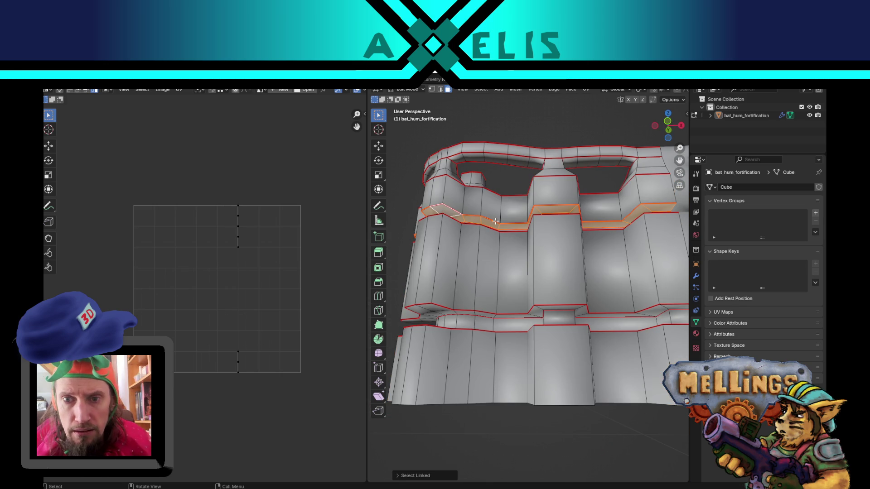
{"action": "key", "text": "l"}
{"action": "middle_click_drag", "start_coordinate": [438, 305], "coordinate": [446, 353]}
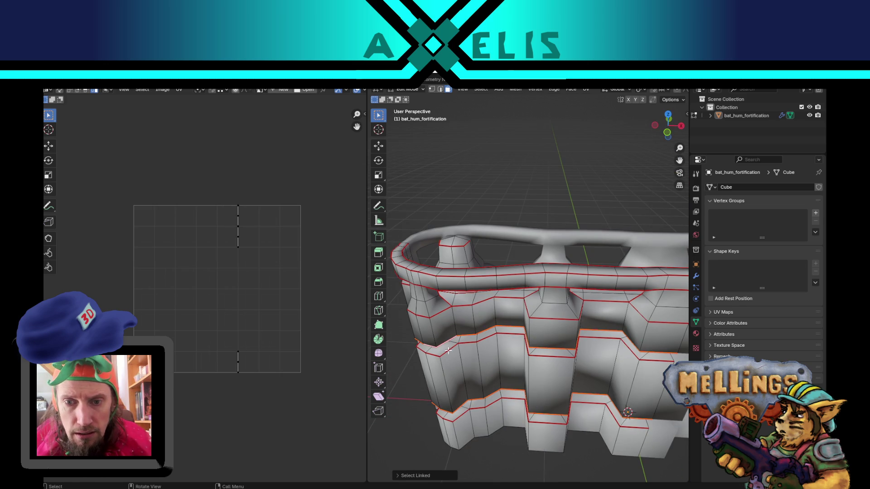
{"action": "key", "text": "l"}
{"action": "mouse_move", "coordinate": [451, 399]}
{"action": "middle_mouse_down"}
{"action": "mouse_move", "coordinate": [509, 357]}
{"action": "mouse_move", "coordinate": [505, 390]}
{"action": "mouse_move", "coordinate": [512, 351]}
{"action": "mouse_move", "coordinate": [501, 351]}
{"action": "mouse_move", "coordinate": [537, 361]}
{"action": "mouse_move", "coordinate": [539, 376]}
{"action": "mouse_move", "coordinate": [535, 357]}
{"action": "middle_mouse_up"}
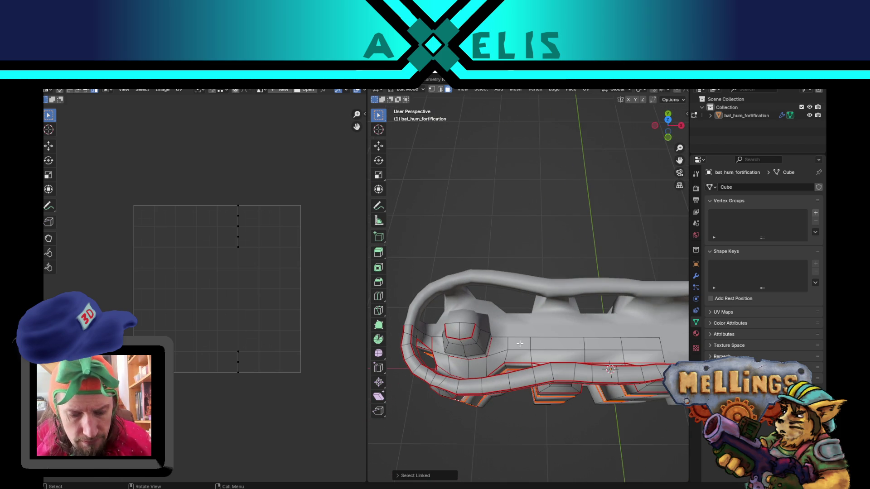
{"action": "key", "text": "l"}
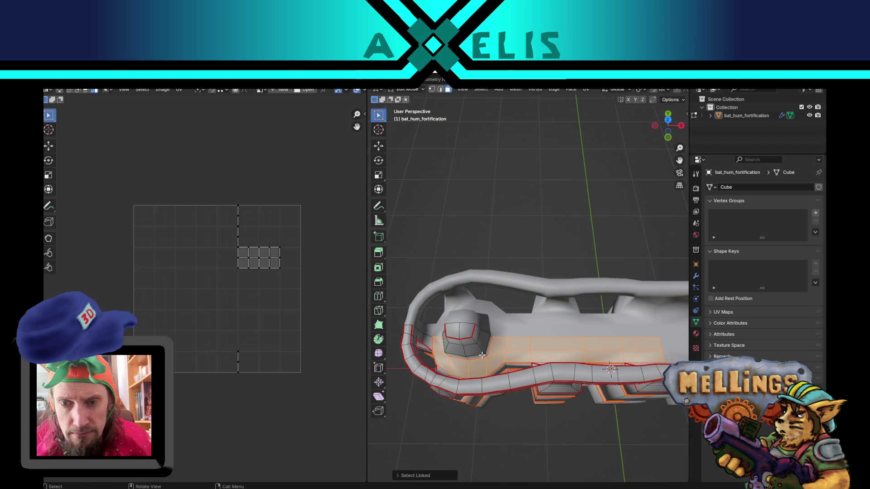
{"action": "key", "text": "u"}
{"action": "left_click", "coordinate": [472, 351]}
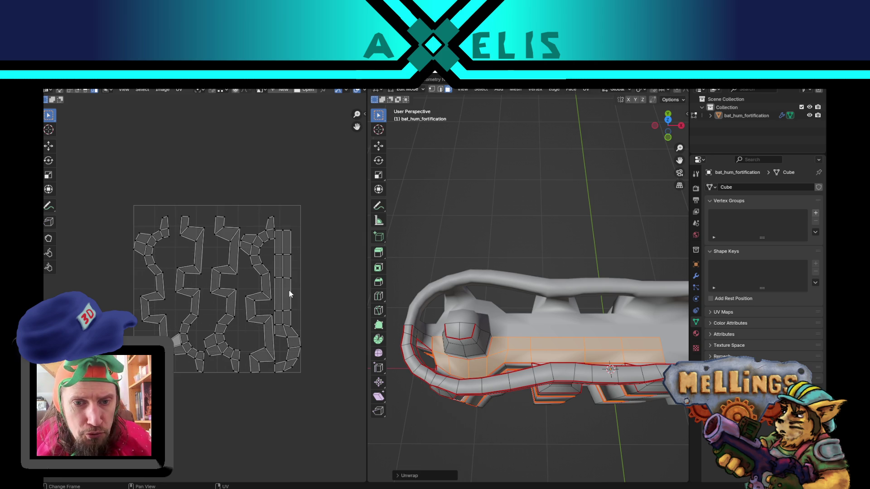
Step: Stack the four new UV islands on top of one another
{"action": "key", "text": "l"}
{"action": "key", "text": "g"}
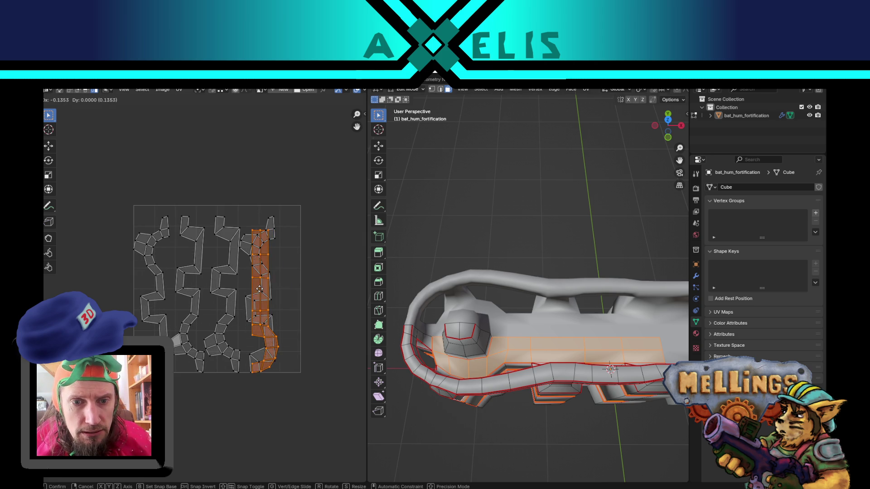
{"action": "left_click", "coordinate": [260, 290]}
{"action": "left_click_drag", "start_coordinate": [229, 271], "coordinate": [259, 270]}
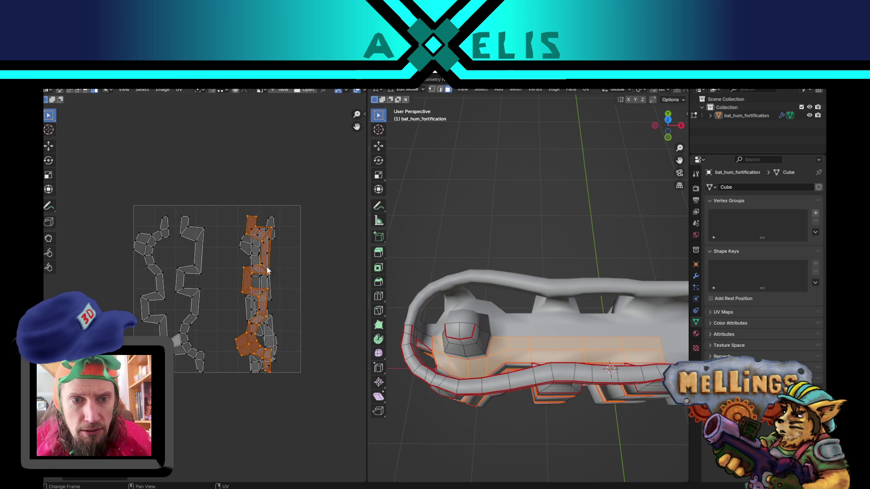
{"action": "left_click", "coordinate": [201, 255]}
{"action": "left_click_drag", "start_coordinate": [201, 253], "coordinate": [268, 263]}
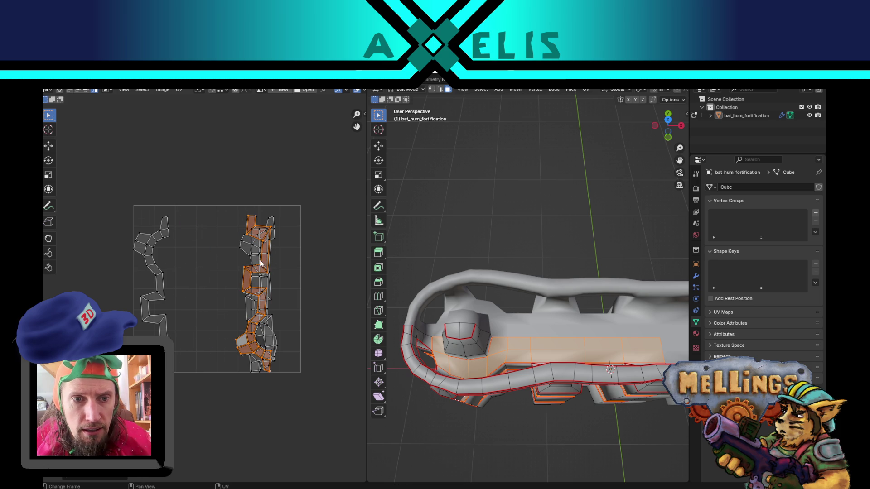
{"action": "left_click_drag", "start_coordinate": [145, 259], "coordinate": [260, 254]}
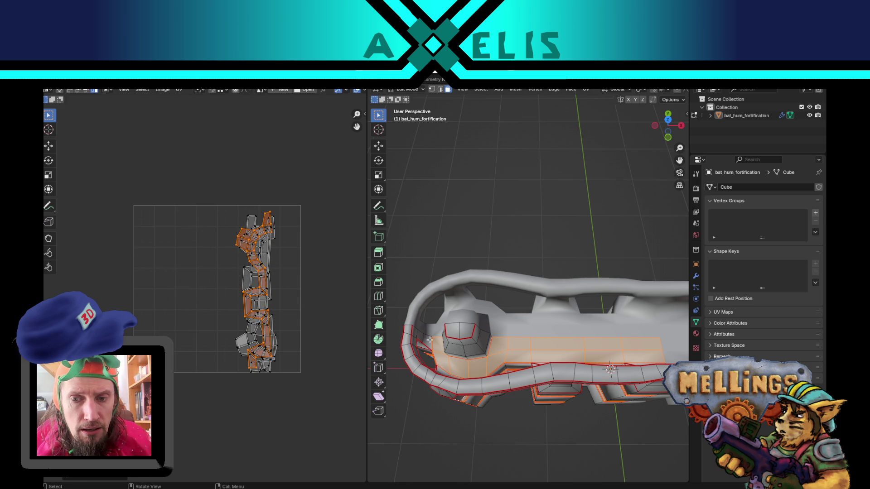
{"action": "mouse_move", "coordinate": [452, 344]}
{"action": "middle_mouse_down"}
{"action": "mouse_move", "coordinate": [527, 323]}
{"action": "mouse_move", "coordinate": [512, 310]}
{"action": "middle_mouse_up"}
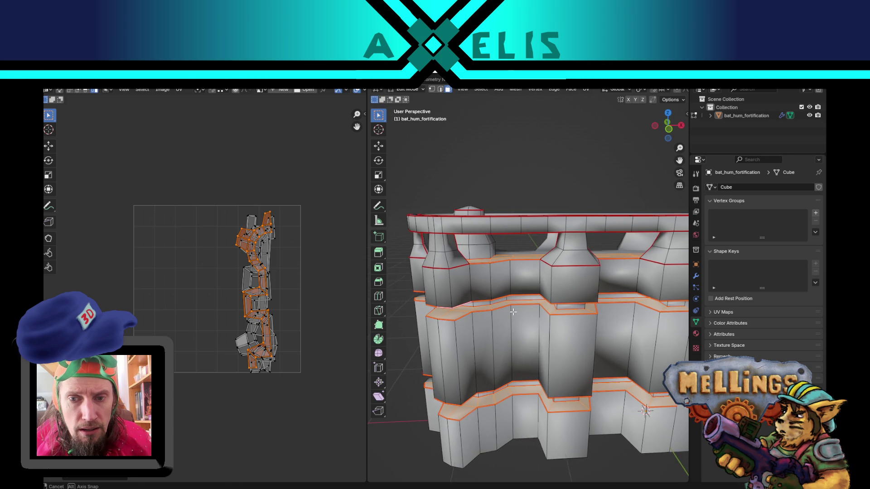
{"action": "scroll", "coordinate": [459, 300], "scroll_direction": "up", "scroll_amount": 2}
{"action": "scroll", "coordinate": [459, 300], "scroll_direction": "down", "scroll_amount": 1}
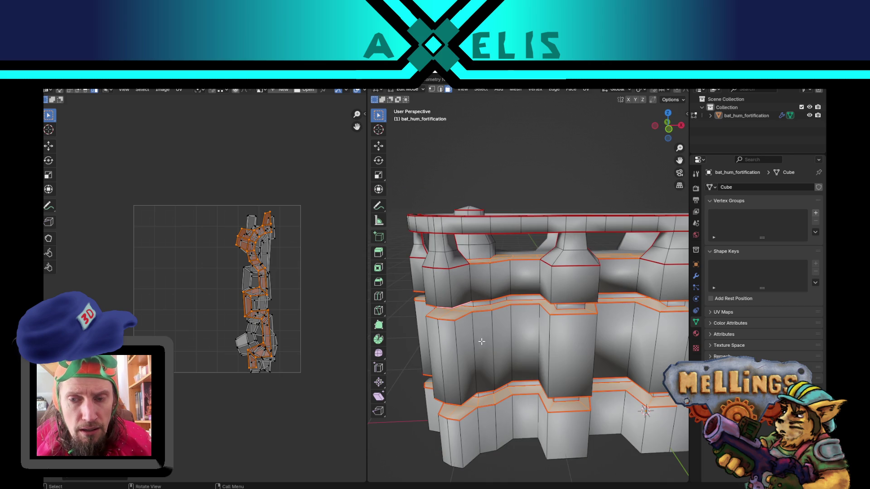
Step: Rotate the stacked islands horizontal and fit them just below the other strips
{"action": "key", "text": "a"}
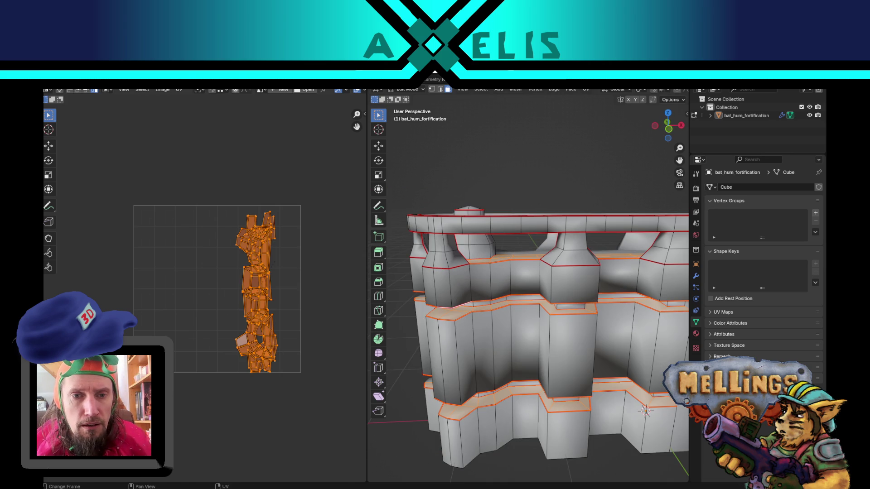
{"action": "key", "text": "r"}
{"action": "key", "text": "g"}
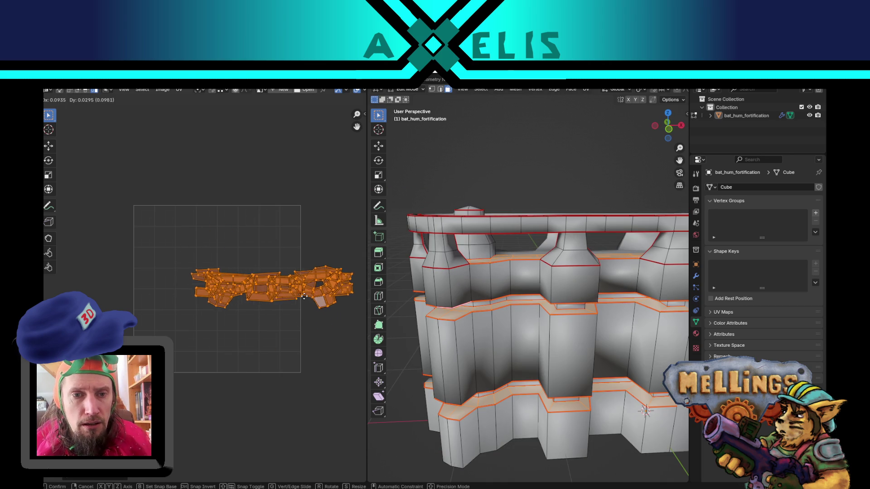
{"action": "left_click", "coordinate": [391, 307]}
{"action": "key", "text": "a"}
{"action": "key", "text": "g"}
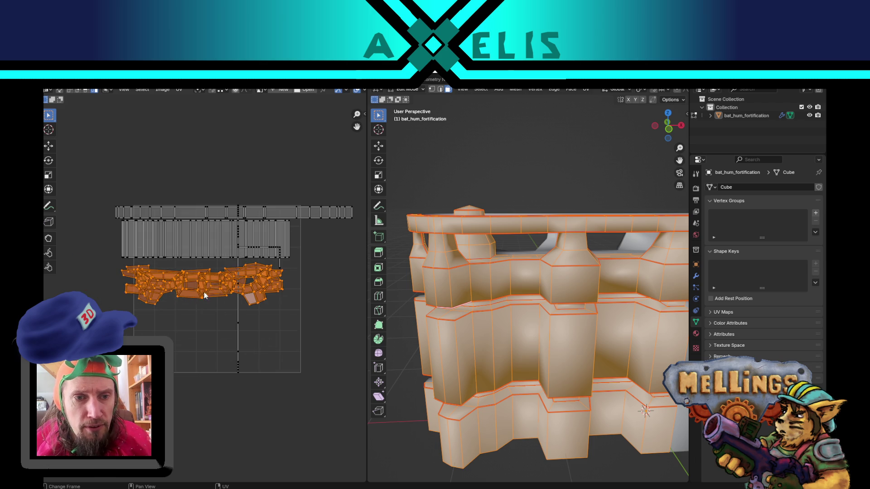
{"action": "left_click", "coordinate": [190, 294]}
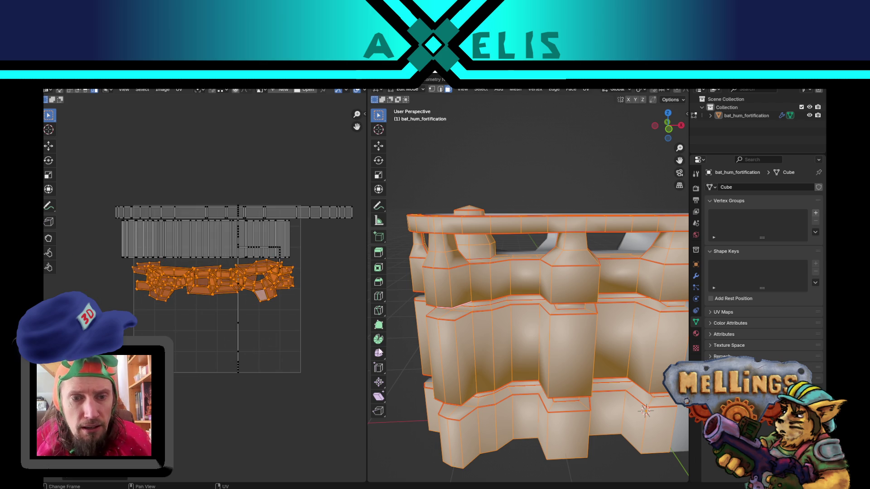
Step: Select the linked faces of the top rim band
{"action": "middle_click_drag", "start_coordinate": [458, 306], "coordinate": [477, 257]}
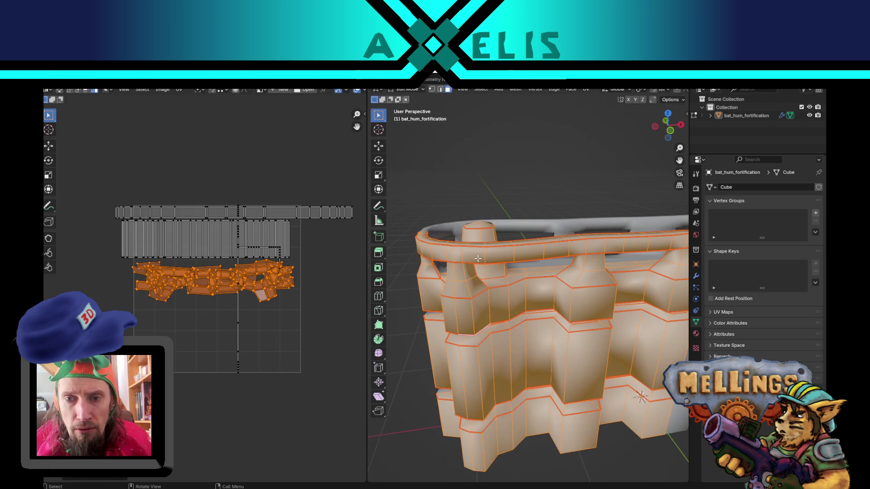
{"action": "left_click", "coordinate": [478, 257]}
{"action": "left_click", "coordinate": [489, 257]}
{"action": "key", "text": "ctrl+l"}
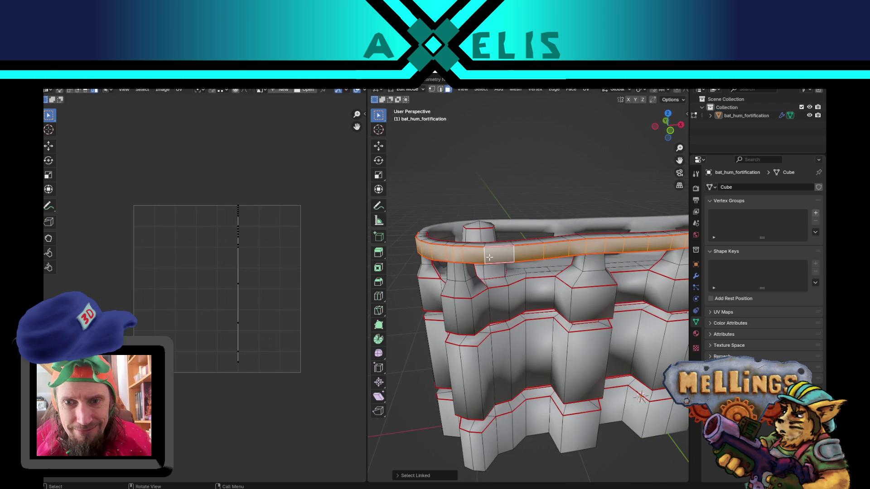
Step: Mark seams along the chosen edges around the upper rim
{"action": "middle_click_drag", "start_coordinate": [460, 251], "coordinate": [390, 267]}
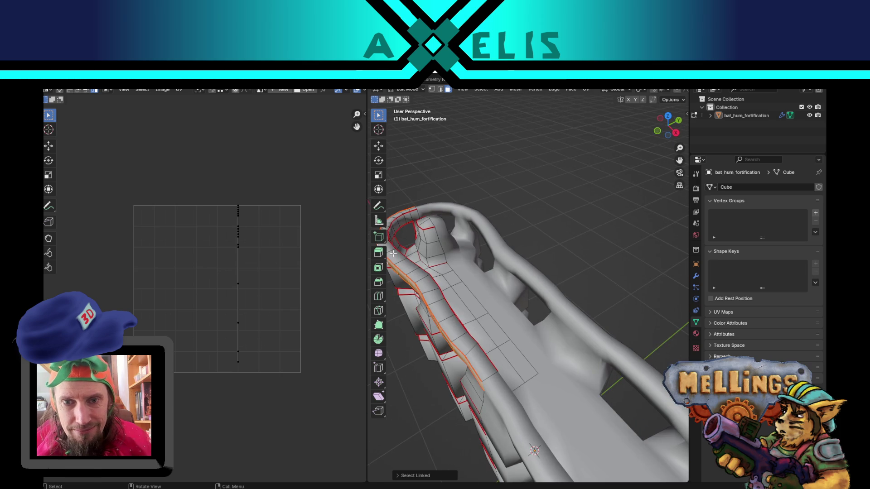
{"action": "key", "text": "l"}
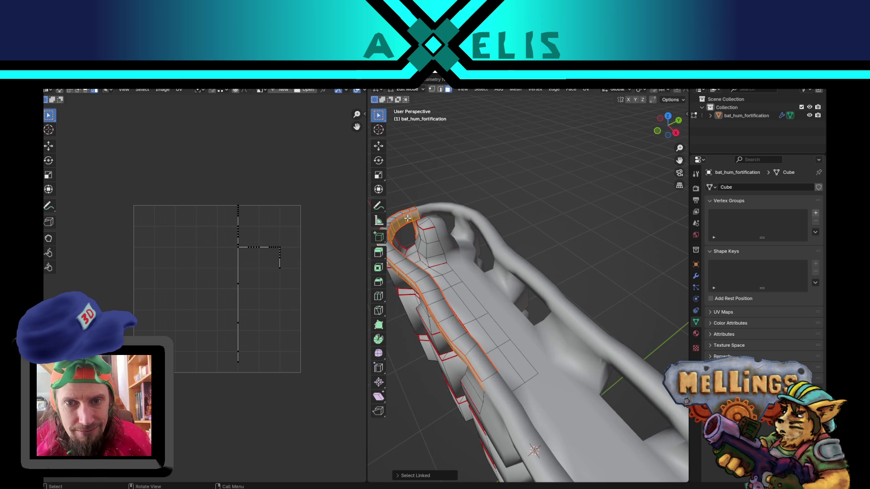
{"action": "middle_click_drag", "start_coordinate": [408, 218], "coordinate": [435, 226]}
{"action": "scroll", "coordinate": [435, 226], "scroll_direction": "up", "scroll_amount": 5}
{"action": "mouse_move", "coordinate": [498, 236]}
{"action": "middle_mouse_down"}
{"action": "mouse_move", "coordinate": [512, 243]}
{"action": "mouse_move", "coordinate": [452, 253]}
{"action": "mouse_move", "coordinate": [527, 253]}
{"action": "mouse_move", "coordinate": [501, 299]}
{"action": "middle_mouse_up"}
{"action": "key", "text": "alt+a"}
{"action": "scroll", "coordinate": [501, 300], "scroll_direction": "down", "scroll_amount": 4}
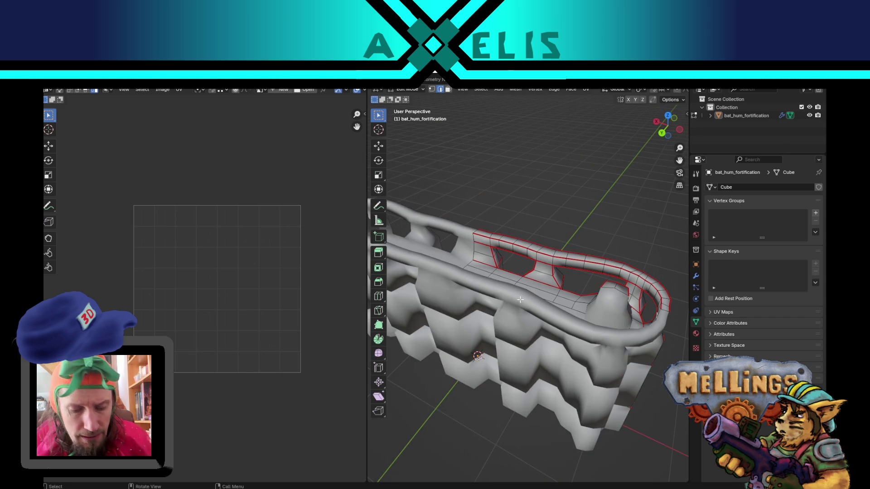
{"action": "key", "text": "u"}
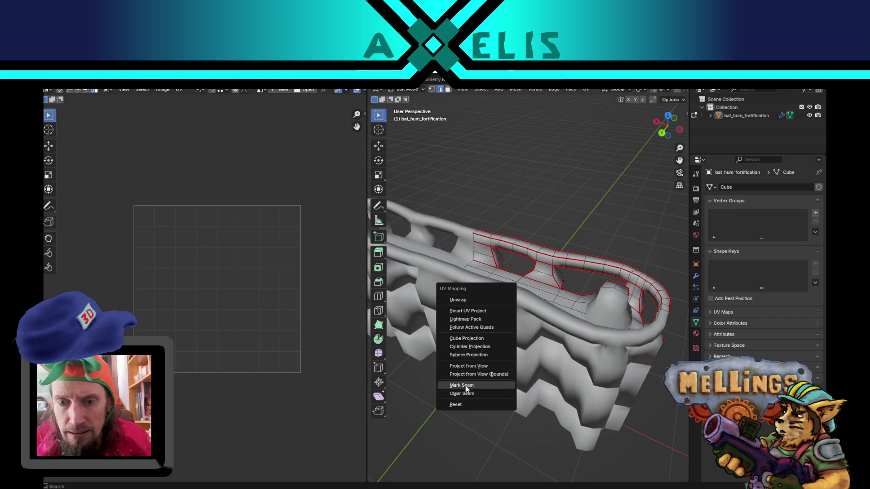
{"action": "left_click", "coordinate": [466, 385]}
Step: In face mode, select the whole linked upper rim strip
{"action": "key", "text": "3"}
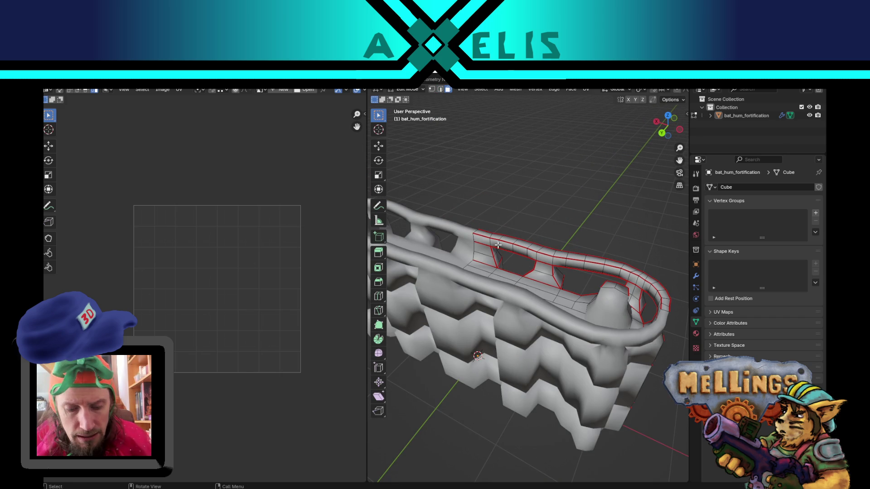
{"action": "left_click", "coordinate": [498, 244]}
{"action": "key", "text": "ctrl+l"}
{"action": "middle_click_drag", "start_coordinate": [497, 245], "coordinate": [472, 253]}
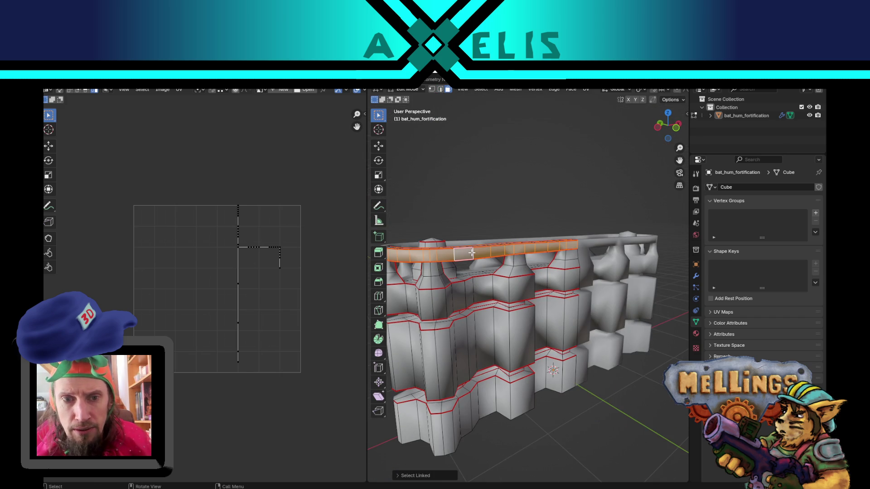
Step: Unwrap the rim strip and move its islands apart in the UV Editor
{"action": "key", "text": "u"}
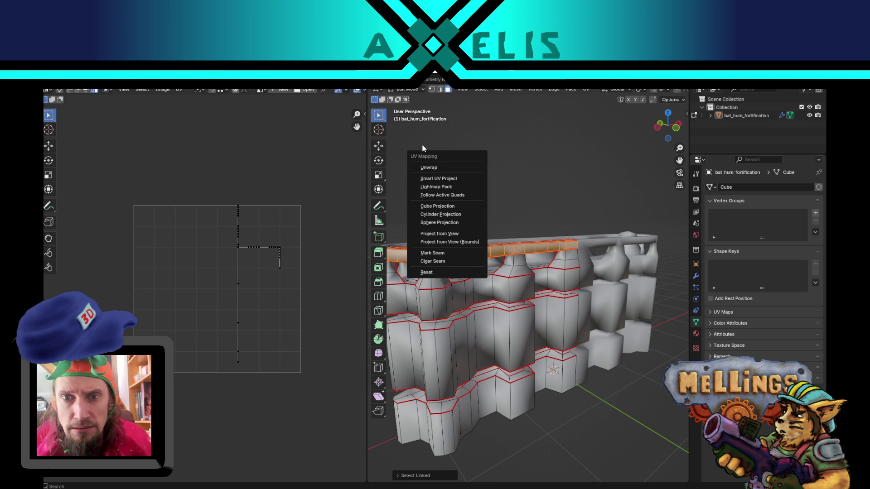
{"action": "left_click", "coordinate": [443, 167]}
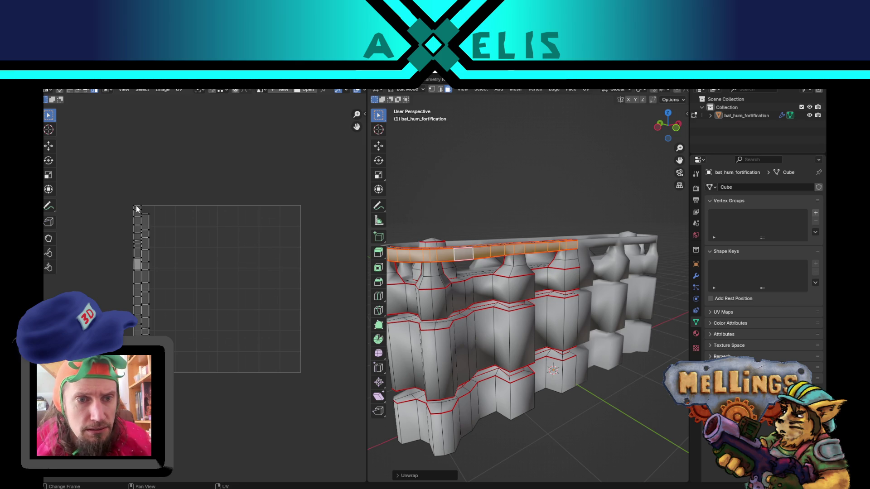
{"action": "key", "text": "a"}
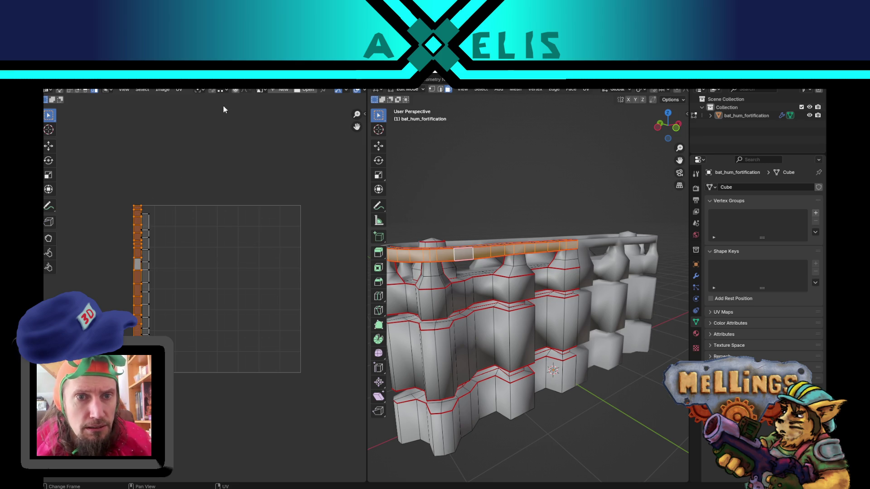
{"action": "scroll", "coordinate": [133, 268], "scroll_direction": "up", "scroll_amount": 2}
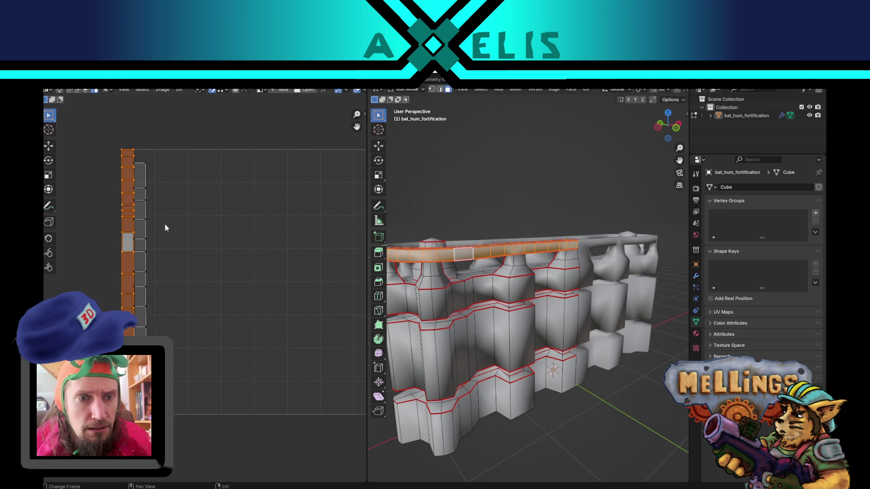
{"action": "left_click_drag", "start_coordinate": [144, 196], "coordinate": [182, 194]}
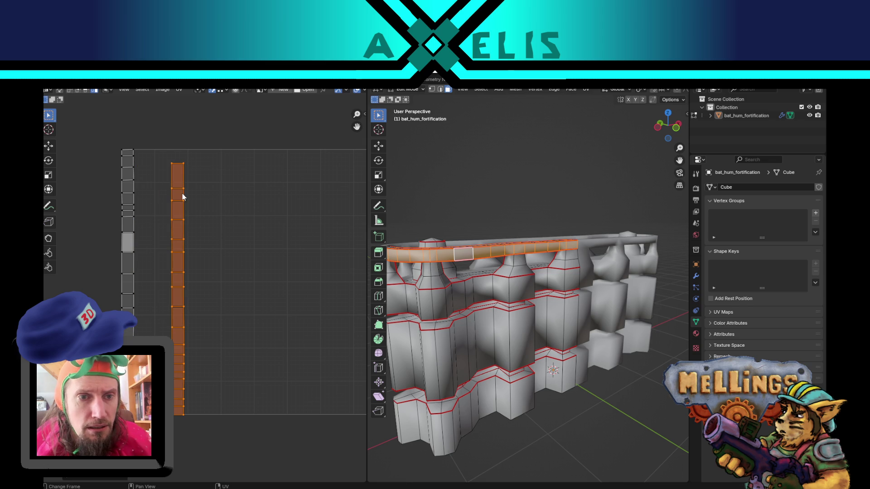
{"action": "left_click", "coordinate": [123, 154]}
{"action": "mouse_move", "coordinate": [123, 154]}
{"action": "left_mouse_down"}
{"action": "mouse_move", "coordinate": [181, 175]}
{"action": "mouse_move", "coordinate": [171, 248]}
{"action": "mouse_move", "coordinate": [183, 272]}
{"action": "left_mouse_up"}
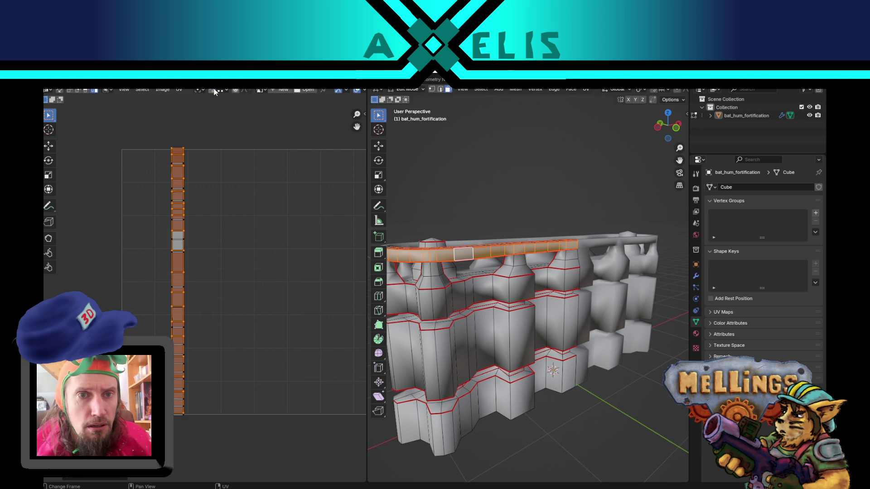
{"action": "scroll", "coordinate": [240, 246], "scroll_direction": "down", "scroll_amount": 4}
Step: Rotate the rim island horizontal and move it up to the top of the UV square
{"action": "key", "text": "r"}
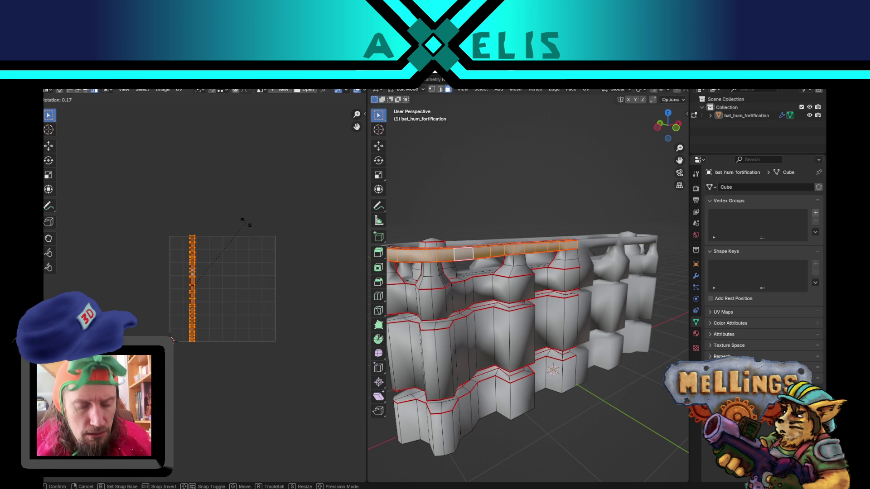
{"action": "left_click", "coordinate": [234, 311]}
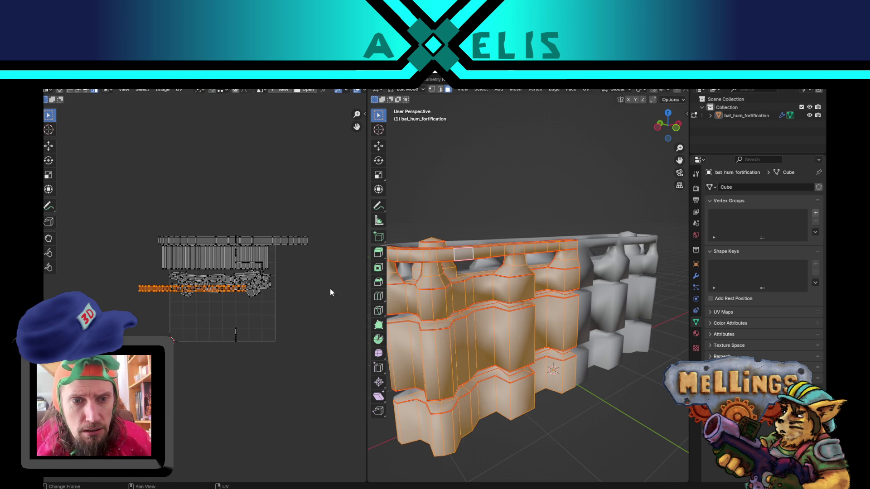
{"action": "key", "text": "ctrl+l"}
{"action": "key", "text": "g"}
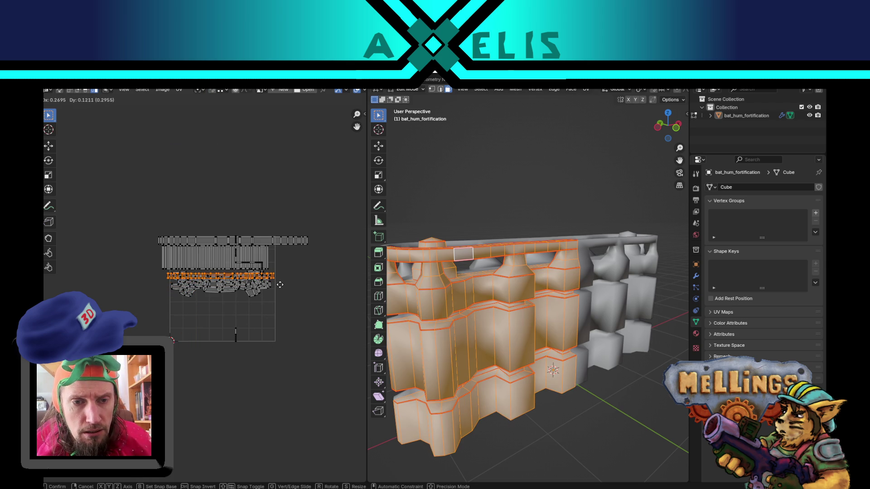
{"action": "left_click", "coordinate": [280, 282]}
{"action": "scroll", "coordinate": [262, 320], "scroll_direction": "up", "scroll_amount": 1}
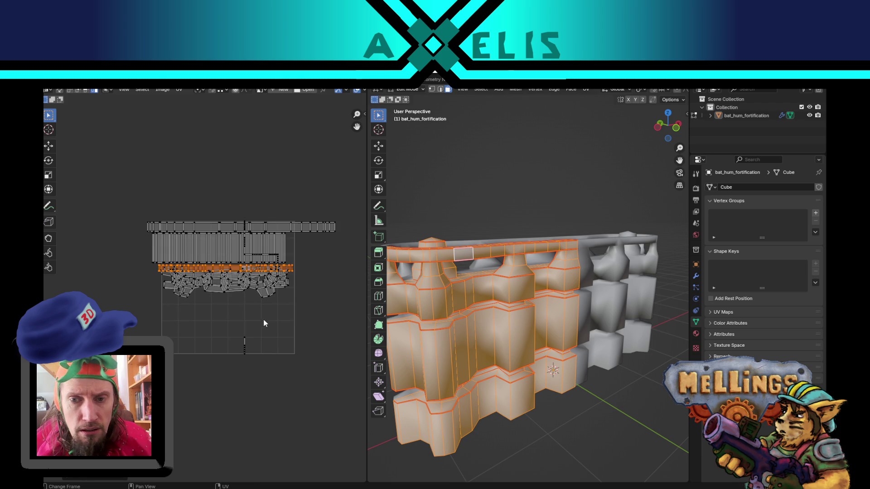
Step: Box-select the lower wall island and move it down to the square's bottom
{"action": "left_click_drag", "start_coordinate": [301, 321], "coordinate": [154, 276]}
{"action": "key", "text": "g"}
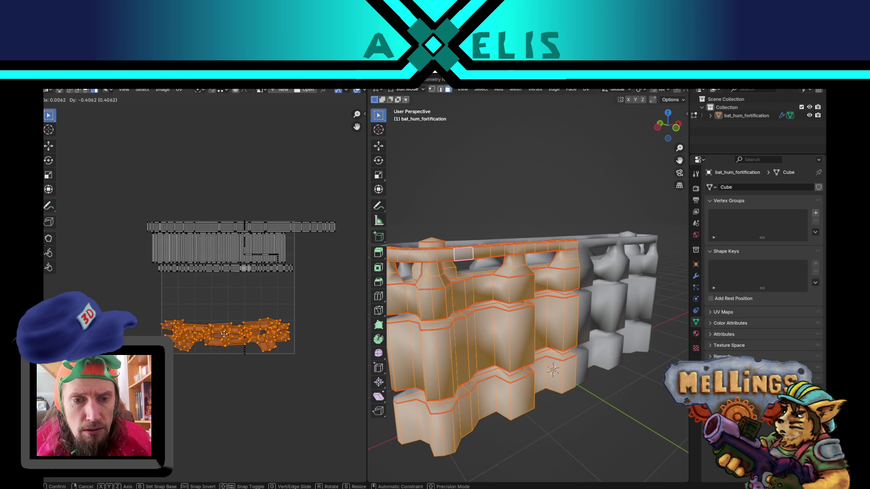
{"action": "left_click", "coordinate": [226, 335]}
{"action": "mouse_move", "coordinate": [480, 323]}
{"action": "middle_mouse_down"}
{"action": "mouse_move", "coordinate": [524, 326]}
{"action": "mouse_move", "coordinate": [532, 363]}
{"action": "mouse_move", "coordinate": [464, 254]}
{"action": "mouse_move", "coordinate": [466, 229]}
{"action": "middle_mouse_up"}
{"action": "left_click", "coordinate": [467, 225]}
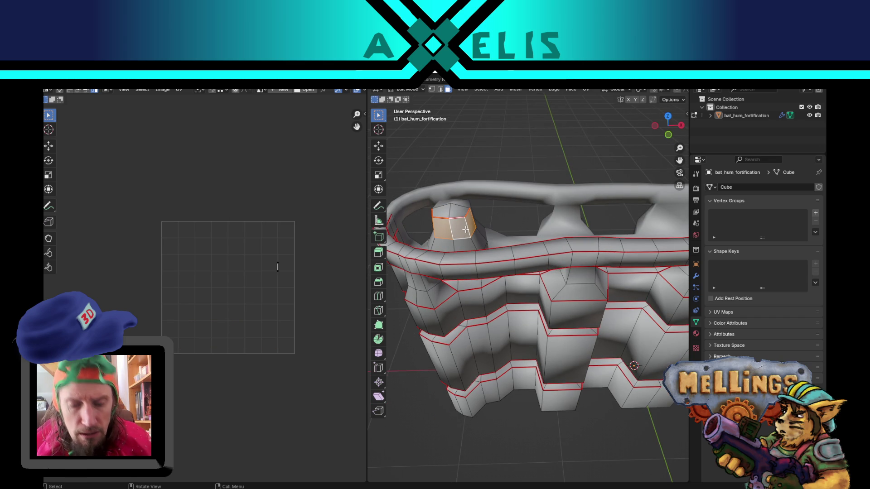
Step: Select the pillar top with its cap face and unwrap it
{"action": "key", "text": "ctrl+l"}
{"action": "key", "text": "u"}
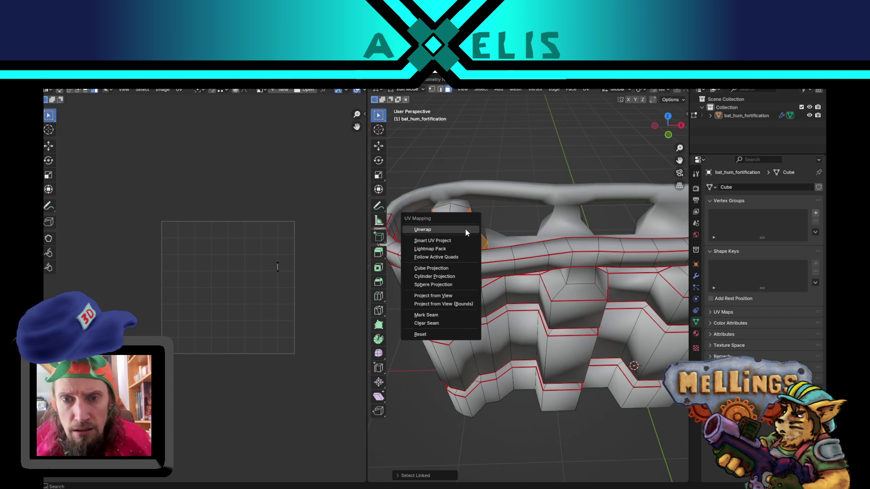
{"action": "left_click", "coordinate": [466, 229]}
{"action": "left_click", "coordinate": [455, 212], "text": "shift"}
{"action": "key", "text": "u"}
{"action": "left_click", "coordinate": [454, 212]}
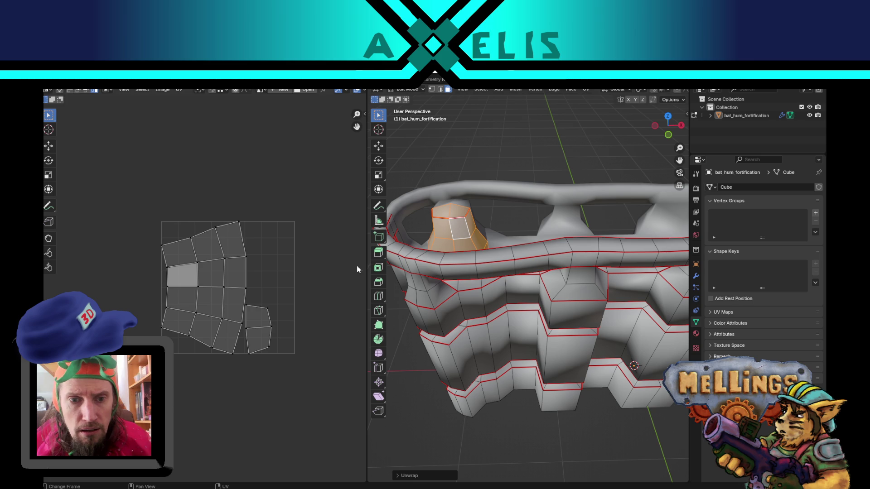
Step: Move both pillar islands below the UV square and shrink them
{"action": "left_click", "coordinate": [268, 347]}
{"action": "left_click_drag", "start_coordinate": [269, 347], "coordinate": [150, 306]}
{"action": "key", "text": "a"}
{"action": "mouse_move", "coordinate": [231, 238]}
{"action": "left_mouse_down"}
{"action": "mouse_move", "coordinate": [314, 328]}
{"action": "mouse_move", "coordinate": [340, 381]}
{"action": "mouse_move", "coordinate": [275, 387]}
{"action": "left_mouse_up"}
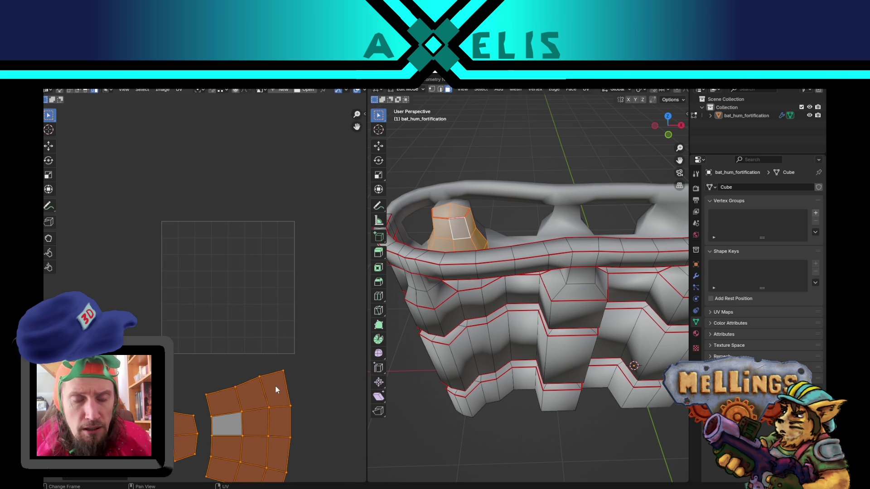
{"action": "key", "text": "s"}
{"action": "left_click", "coordinate": [262, 370]}
Step: Check the whole mesh's UVs from above, then select the linked rim strip
{"action": "middle_click_drag", "start_coordinate": [507, 326], "coordinate": [519, 310]}
{"action": "scroll", "coordinate": [542, 371], "scroll_direction": "down", "scroll_amount": 4}
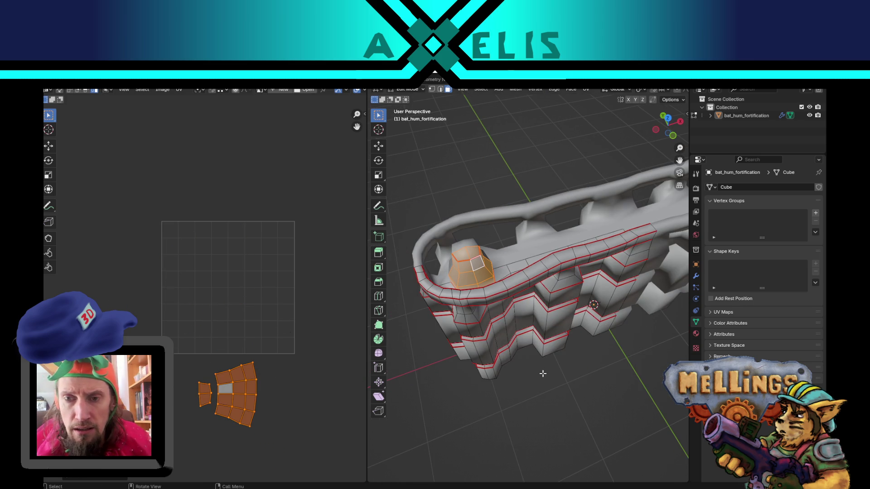
{"action": "key", "text": "a"}
{"action": "scroll", "coordinate": [534, 386], "scroll_direction": "up", "scroll_amount": 4}
{"action": "scroll", "coordinate": [533, 386], "scroll_direction": "up", "scroll_amount": 4}
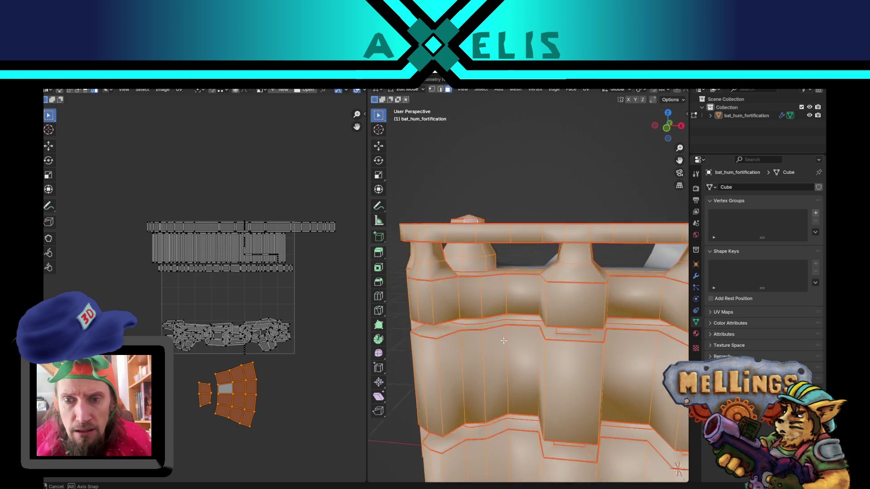
{"action": "scroll", "coordinate": [533, 385], "scroll_direction": "down", "scroll_amount": 4}
{"action": "middle_click_drag", "start_coordinate": [533, 386], "coordinate": [510, 334]}
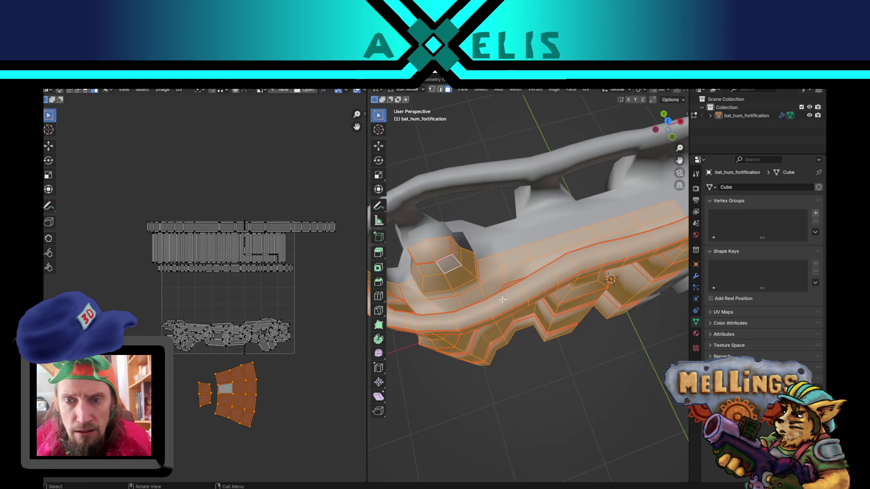
{"action": "left_click", "coordinate": [495, 262]}
{"action": "key", "text": "ctrl+l"}
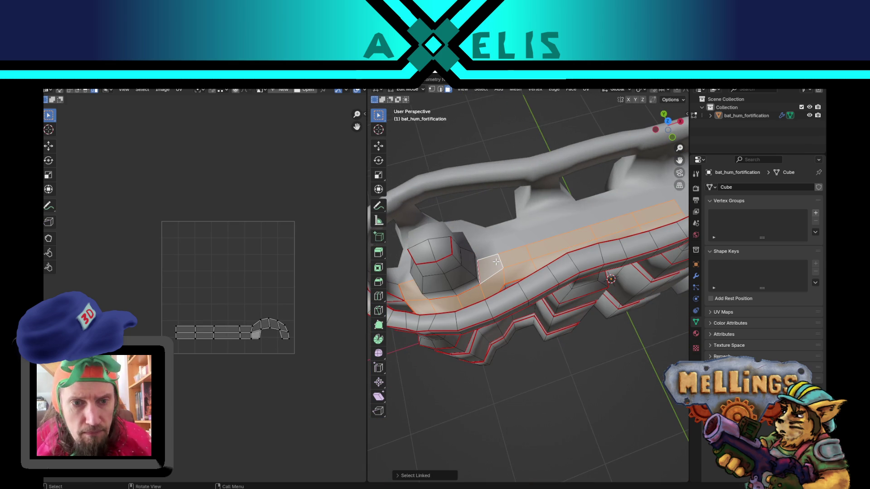
Step: Select the top rim faces all around the tower
{"action": "mouse_move", "coordinate": [496, 267]}
{"action": "middle_mouse_down"}
{"action": "mouse_move", "coordinate": [510, 281]}
{"action": "mouse_move", "coordinate": [499, 315]}
{"action": "mouse_move", "coordinate": [480, 298]}
{"action": "mouse_move", "coordinate": [500, 261]}
{"action": "mouse_move", "coordinate": [504, 214]}
{"action": "middle_mouse_up"}
{"action": "left_click", "coordinate": [479, 293], "text": "alt"}
{"action": "scroll", "coordinate": [482, 292], "scroll_direction": "down", "scroll_amount": 3}
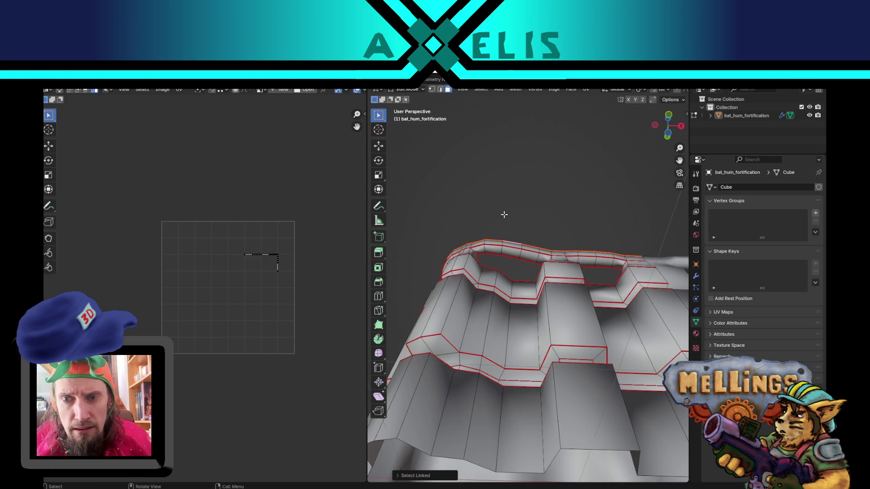
{"action": "left_click", "coordinate": [515, 252], "text": "ctrl"}
{"action": "left_click", "coordinate": [603, 257], "text": "ctrl"}
{"action": "mouse_move", "coordinate": [503, 265]}
{"action": "middle_mouse_down"}
{"action": "mouse_move", "coordinate": [594, 317]}
{"action": "mouse_move", "coordinate": [540, 237]}
{"action": "middle_mouse_up"}
{"action": "left_click", "coordinate": [529, 219], "text": "ctrl"}
{"action": "middle_click_drag", "start_coordinate": [589, 314], "coordinate": [485, 355]}
Step: Unwrap the rim faces, then rotate and reposition the new UV islands
{"action": "key", "text": "u"}
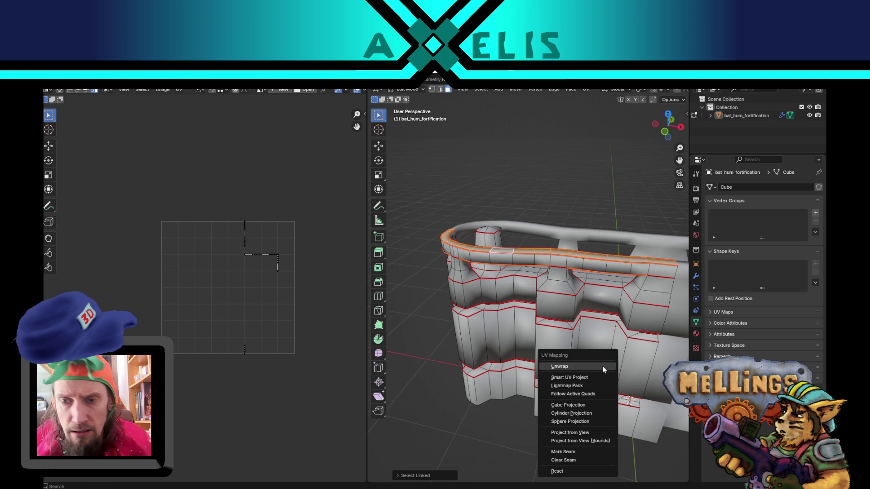
{"action": "left_click", "coordinate": [603, 370]}
{"action": "left_click_drag", "start_coordinate": [113, 262], "coordinate": [260, 405]}
{"action": "scroll", "coordinate": [260, 338], "scroll_direction": "up", "scroll_amount": 2}
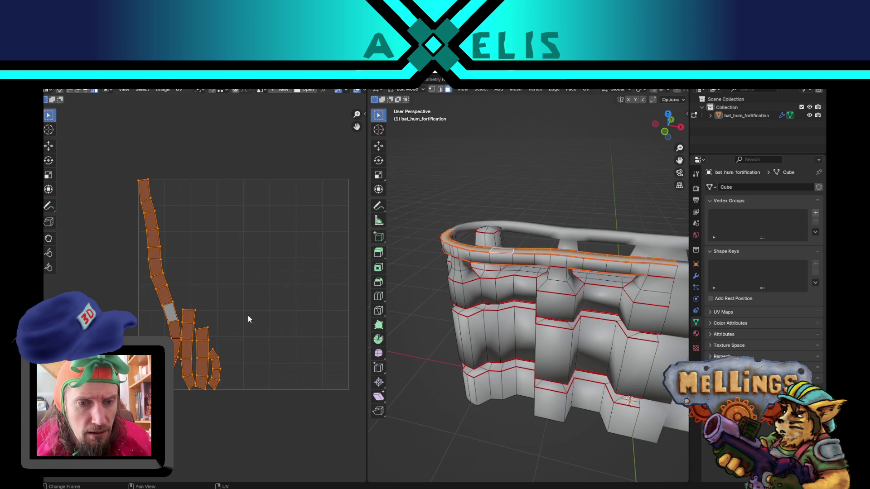
{"action": "key", "text": "r"}
{"action": "left_click", "coordinate": [198, 351]}
{"action": "key", "text": "g"}
{"action": "left_click", "coordinate": [246, 148]}
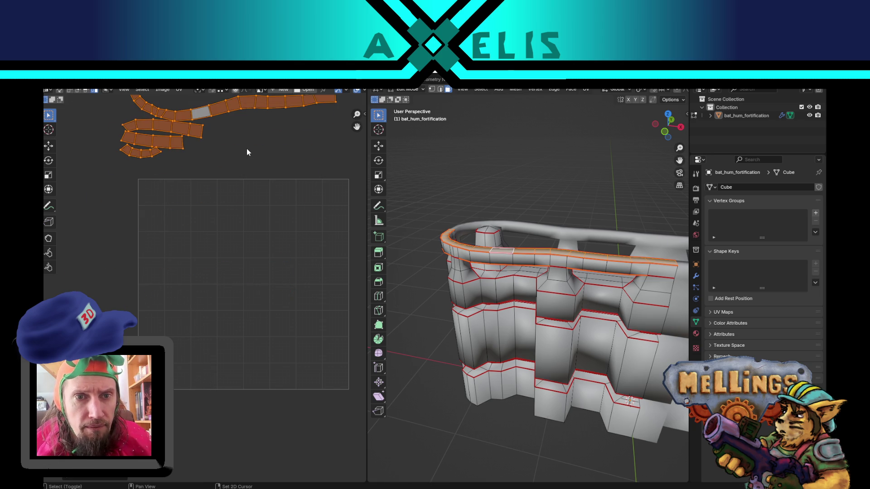
{"action": "middle_click_drag", "start_coordinate": [246, 148], "coordinate": [245, 339]}
{"action": "scroll", "coordinate": [291, 260], "scroll_direction": "up", "scroll_amount": 3}
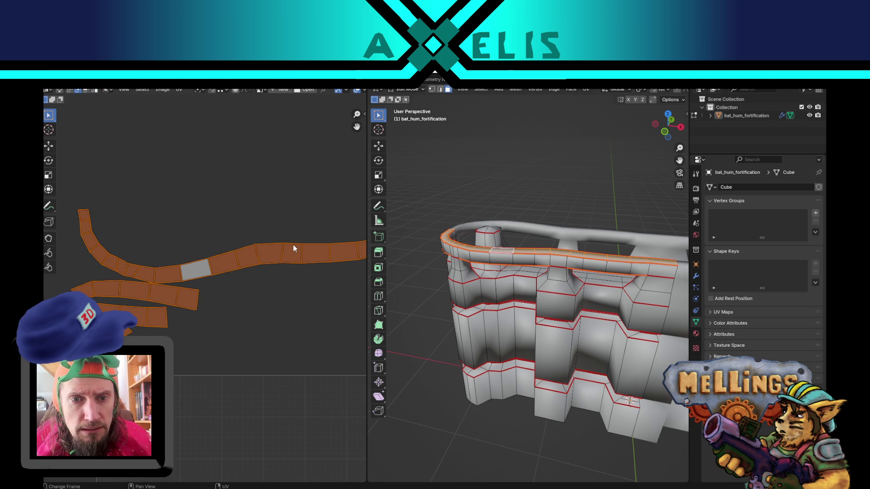
Step: Select one face of the long curved strip and link-select the whole strip
{"action": "key", "text": "alt+a"}
{"action": "key", "text": "shift+w"}
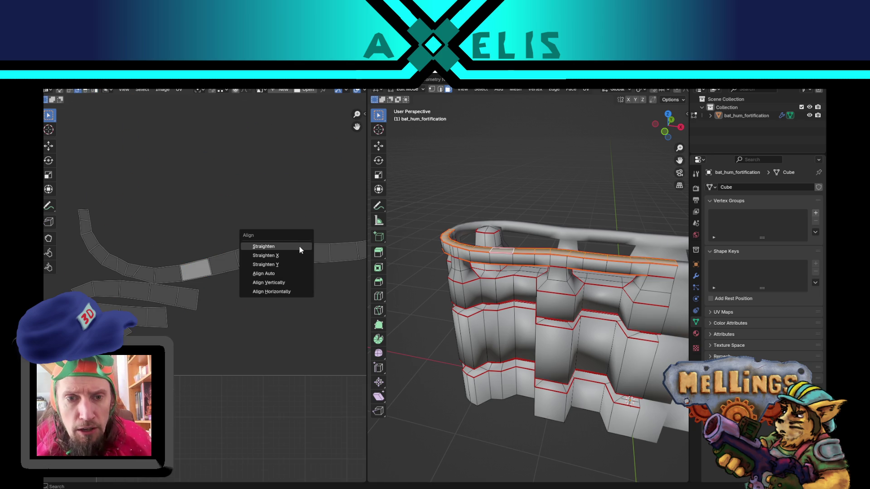
{"action": "left_click", "coordinate": [289, 273]}
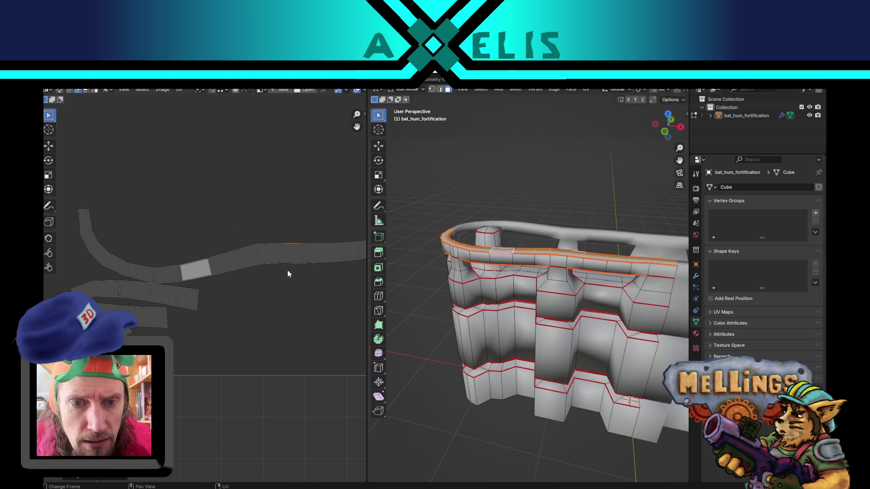
{"action": "left_click", "coordinate": [281, 253]}
{"action": "left_click", "coordinate": [305, 252], "text": "shift"}
{"action": "key", "text": "3"}
{"action": "left_click", "coordinate": [274, 260]}
{"action": "scroll", "coordinate": [276, 275], "scroll_direction": "down", "scroll_amount": 1}
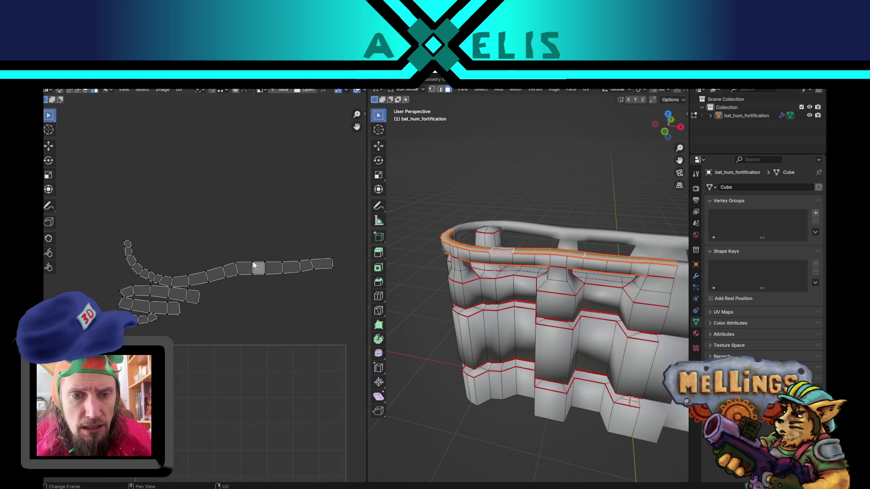
{"action": "key", "text": "ctrl+l"}
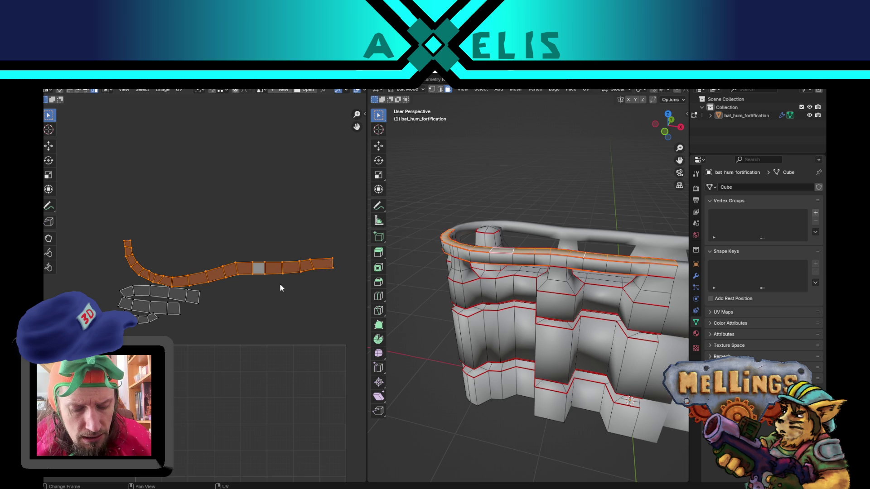
Step: Straighten the long rim strip into even horizontal quads with Follow Active Quads
{"action": "key", "text": "a"}
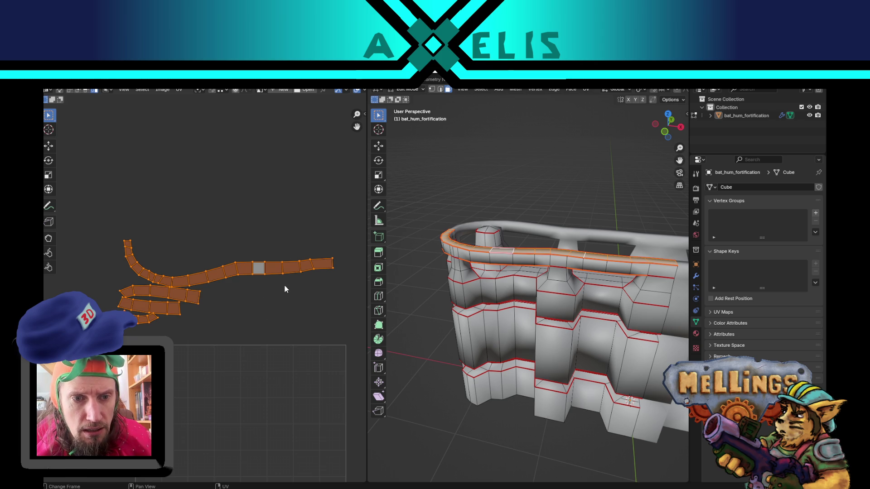
{"action": "key", "text": "u"}
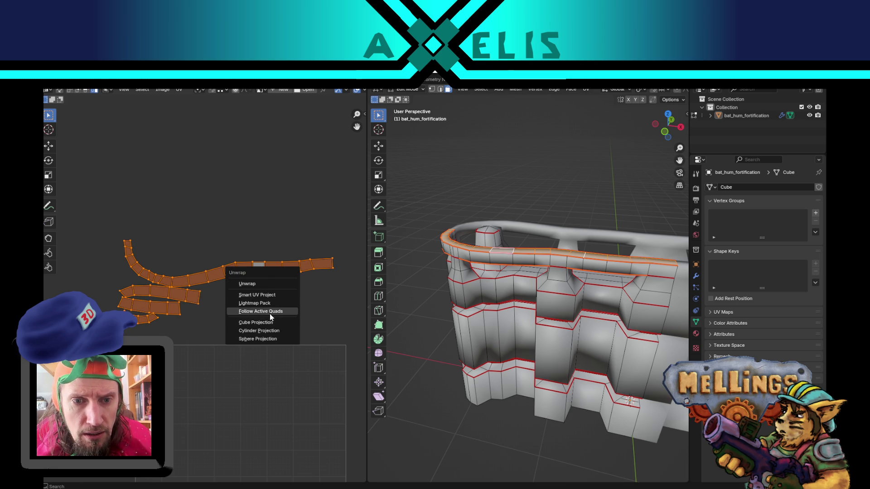
{"action": "left_click", "coordinate": [270, 312]}
{"action": "left_click", "coordinate": [263, 331]}
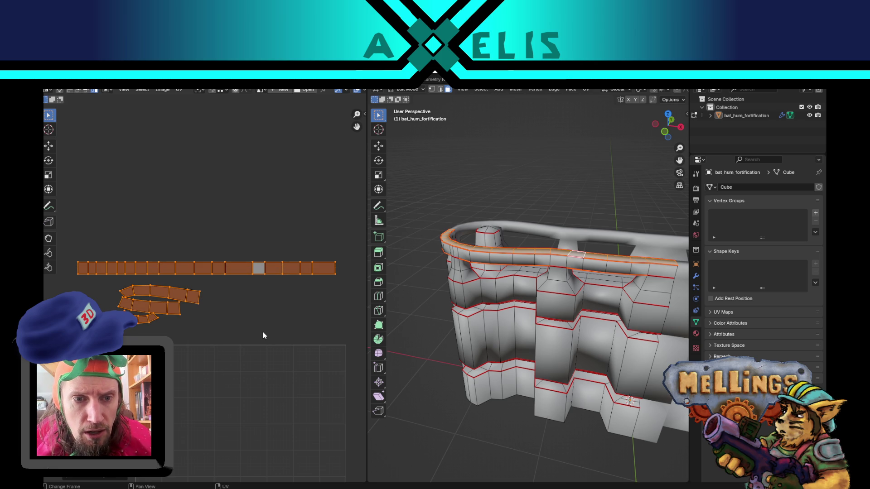
{"action": "left_click", "coordinate": [180, 295]}
{"action": "scroll", "coordinate": [180, 295], "scroll_direction": "up", "scroll_amount": 3}
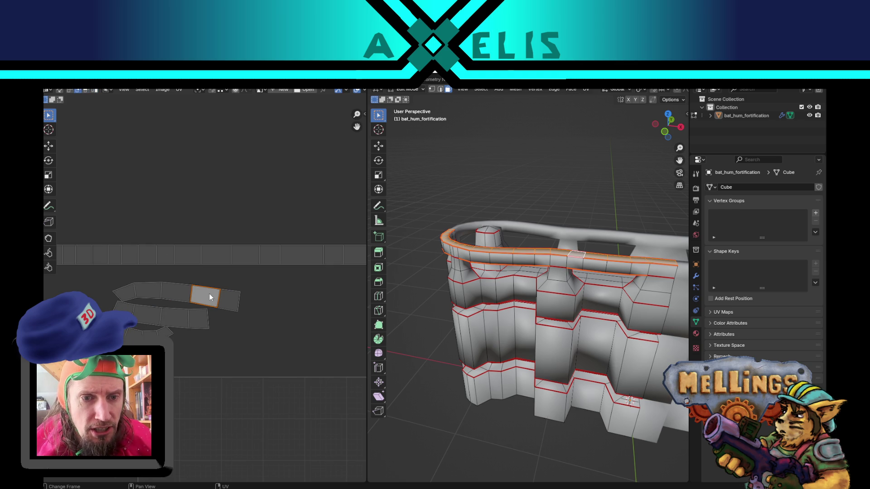
Step: Isolate the upper short strip and auto-align its face's top edge
{"action": "key", "text": "a"}
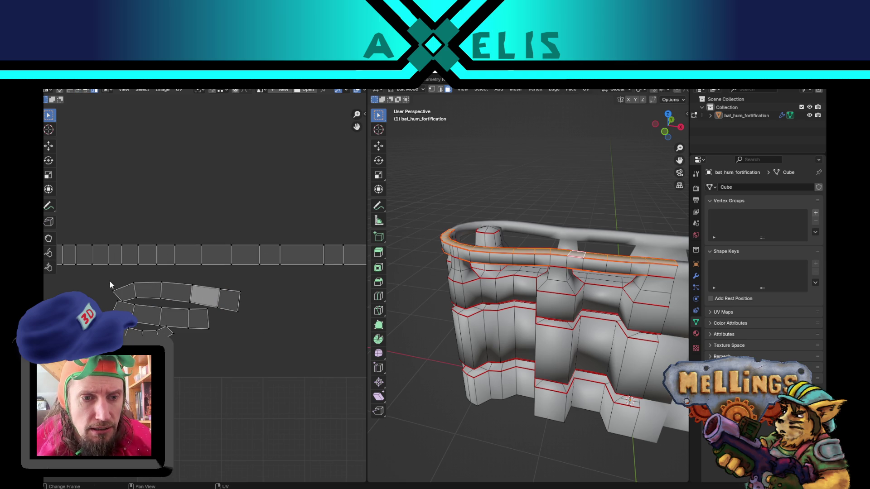
{"action": "key", "text": "ctrl+l"}
{"action": "key", "text": "r"}
{"action": "left_click", "coordinate": [261, 285]}
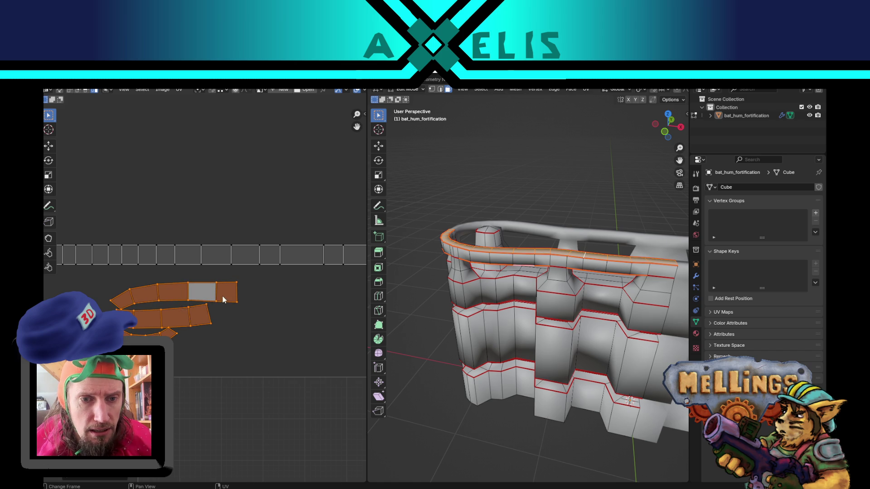
{"action": "left_click", "coordinate": [223, 297]}
{"action": "key", "text": "2"}
{"action": "left_click", "coordinate": [207, 283]}
{"action": "key", "text": "shift+w"}
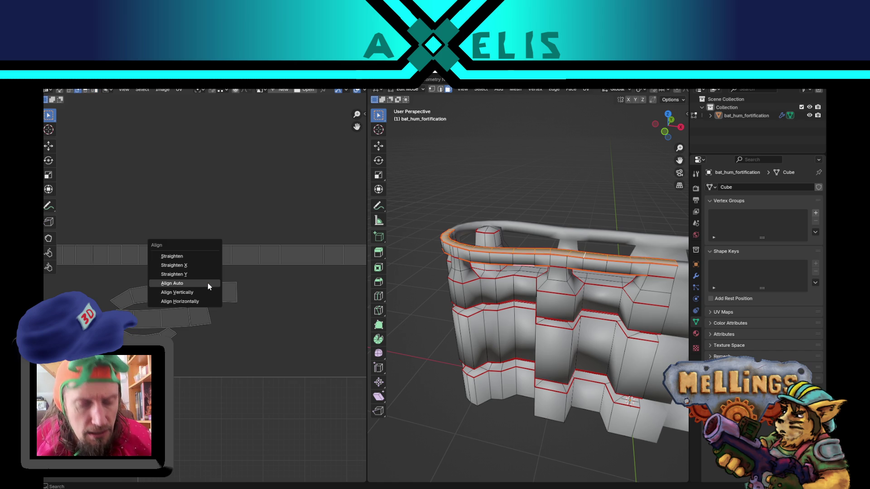
{"action": "left_click", "coordinate": [206, 283]}
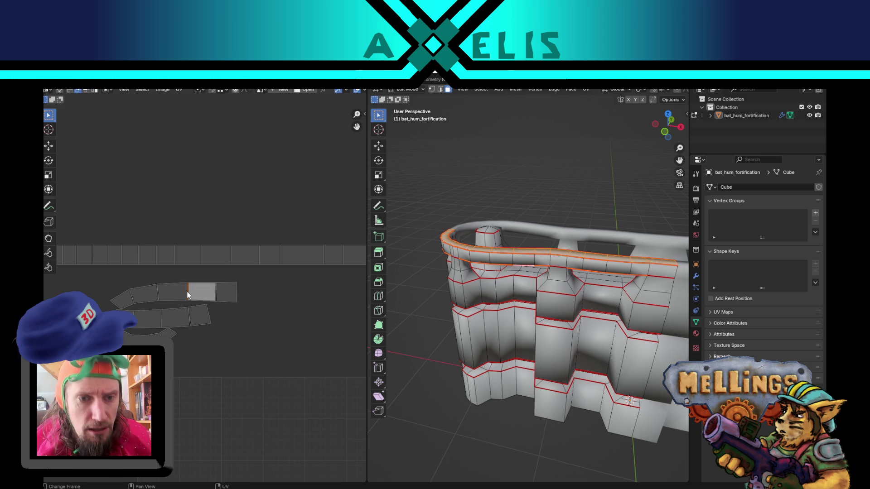
Step: Straighten the upper short strip into even quads with Follow Active Quads
{"action": "left_click", "coordinate": [215, 294]}
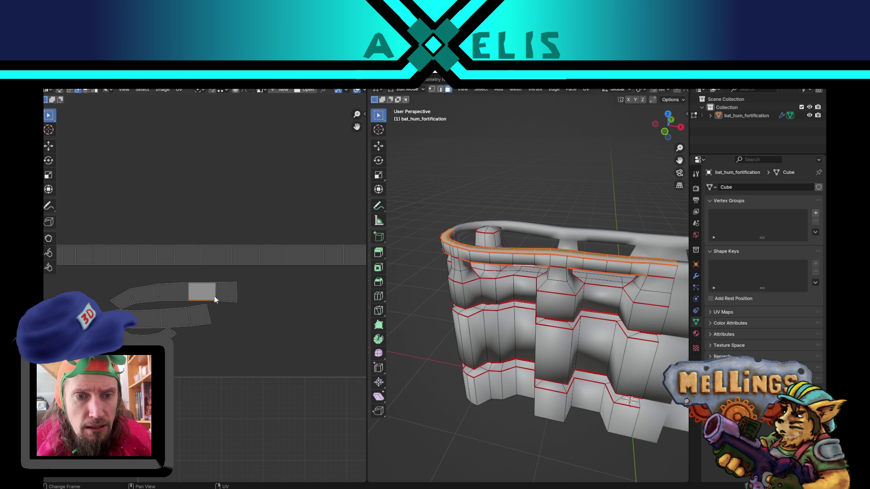
{"action": "key", "text": "3"}
{"action": "left_click", "coordinate": [206, 289]}
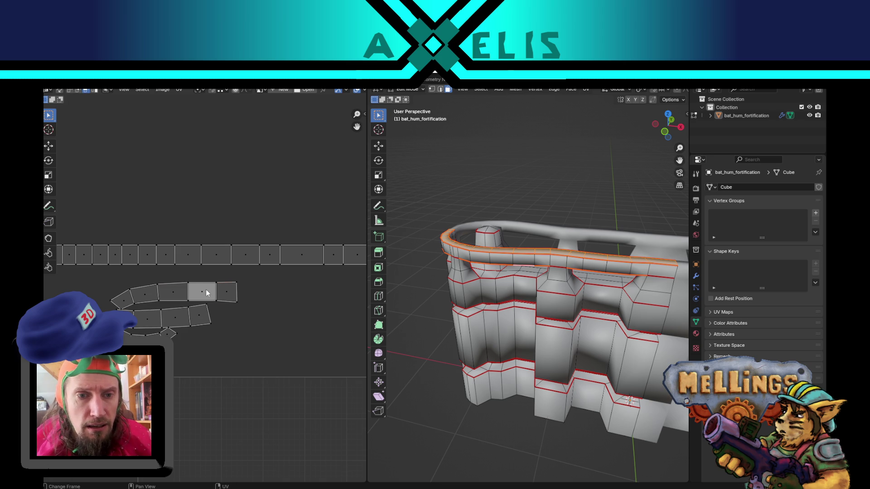
{"action": "key", "text": "4"}
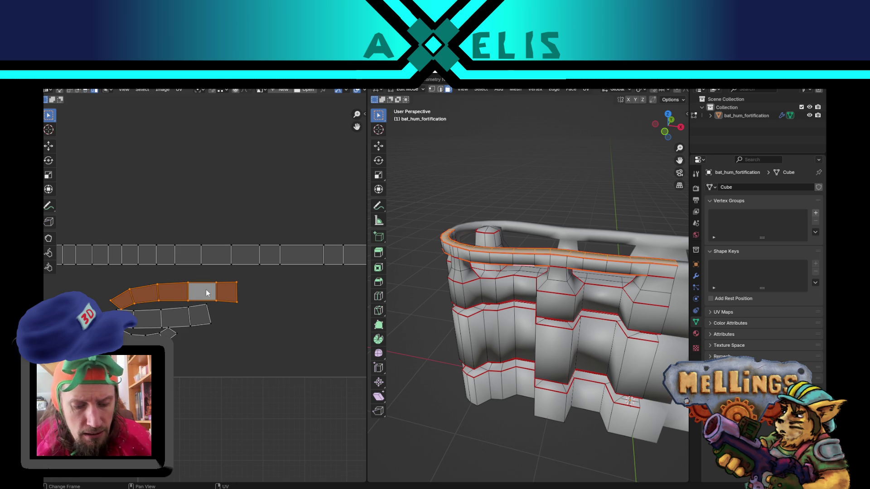
{"action": "key", "text": "u"}
{"action": "left_click", "coordinate": [206, 290]}
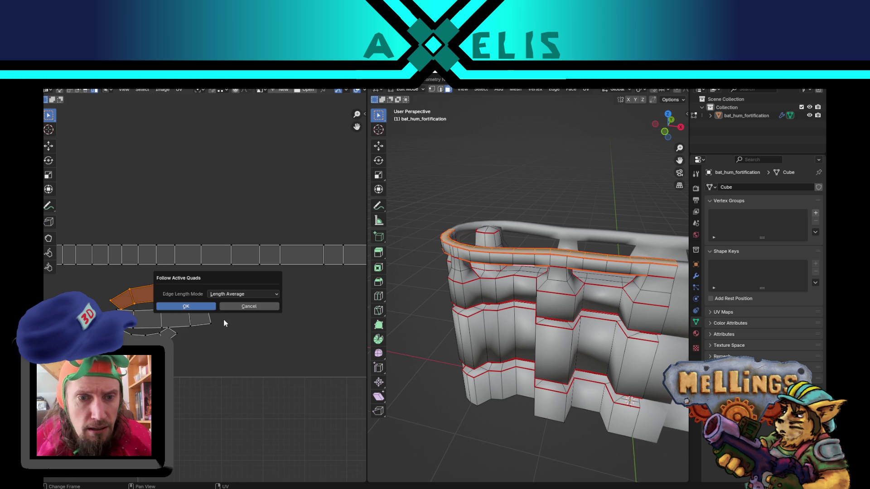
{"action": "left_click", "coordinate": [202, 310]}
Step: Straighten the lowest strip's faces with Follow Active Quads and unwrap its leftover face
{"action": "key", "text": "2"}
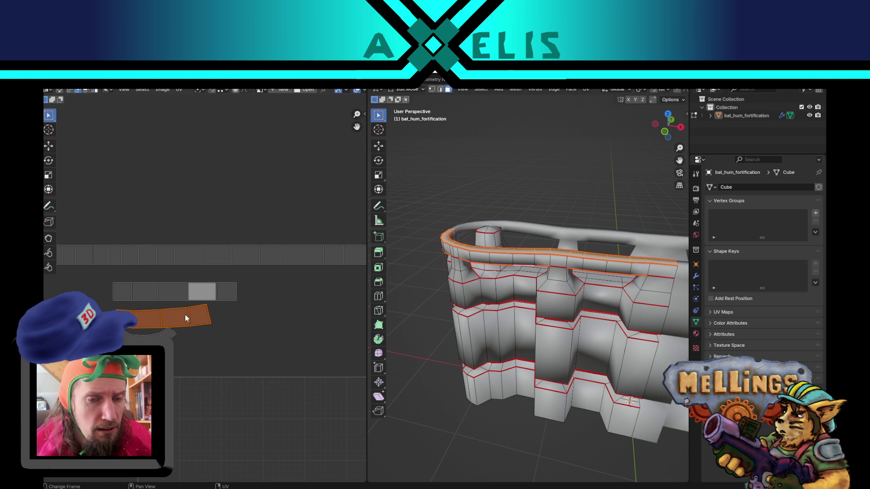
{"action": "left_click", "coordinate": [189, 319]}
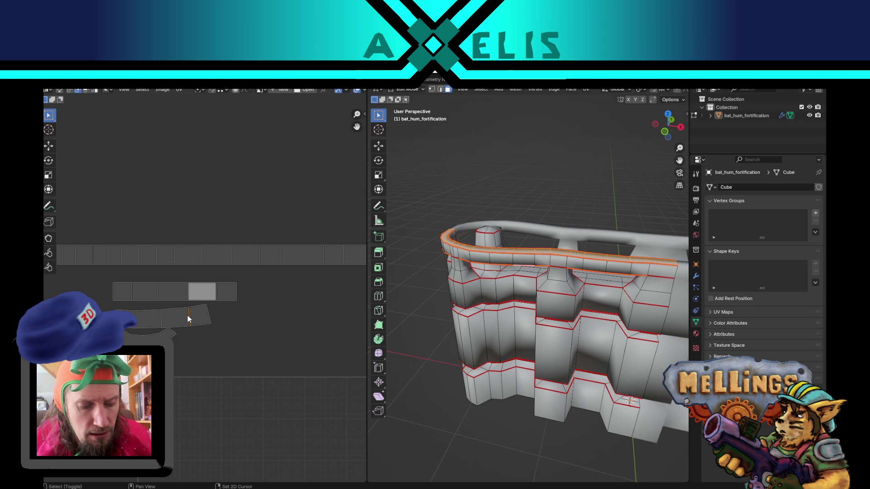
{"action": "right_click", "coordinate": [188, 315]}
{"action": "left_click", "coordinate": [186, 315]}
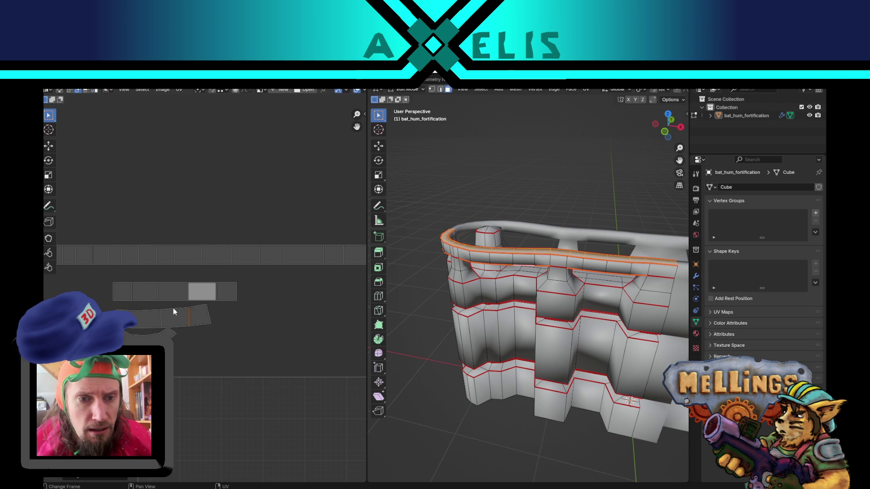
{"action": "left_click", "coordinate": [181, 324]}
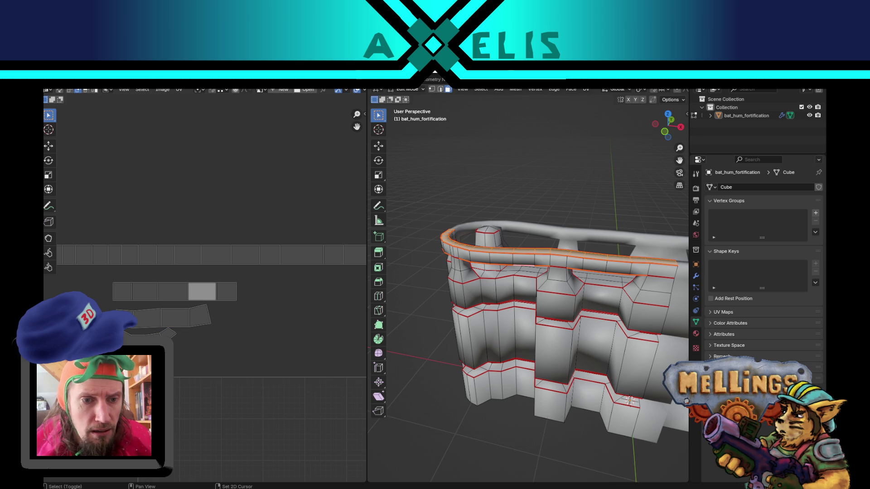
{"action": "left_click", "coordinate": [177, 318]}
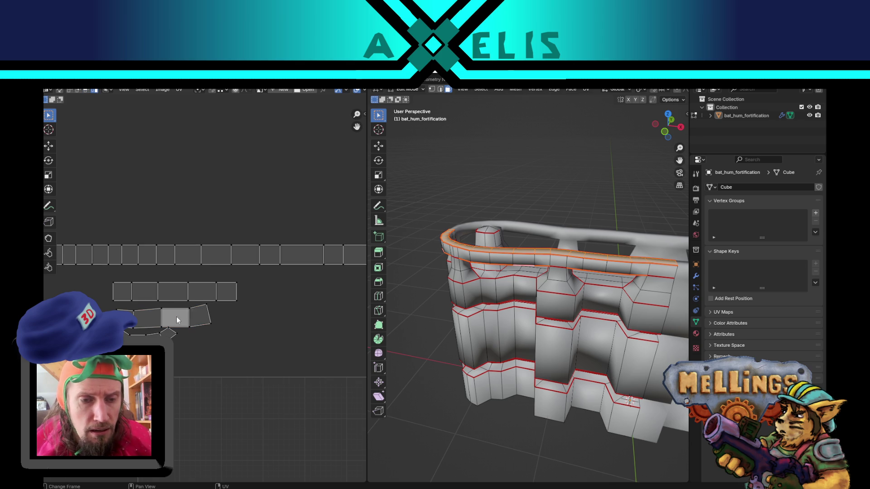
{"action": "key", "text": "u"}
{"action": "left_click", "coordinate": [176, 316]}
{"action": "left_click", "coordinate": [166, 333]}
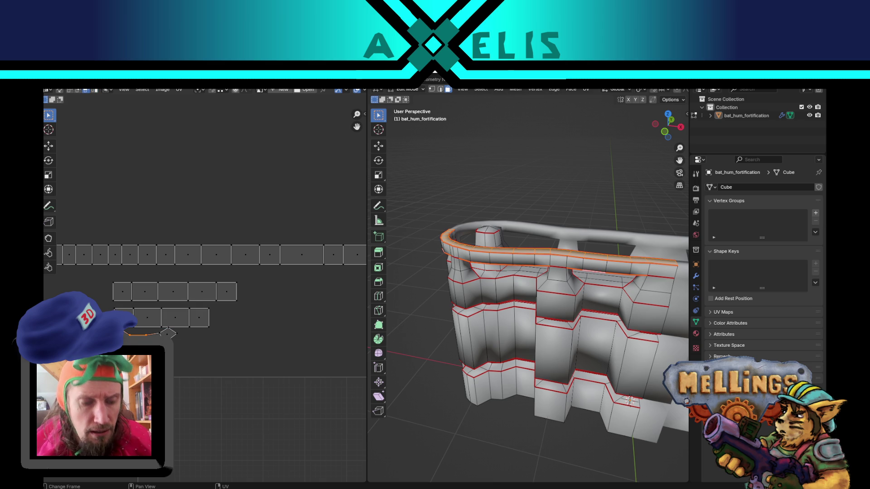
{"action": "left_click", "coordinate": [168, 333]}
{"action": "key", "text": "u"}
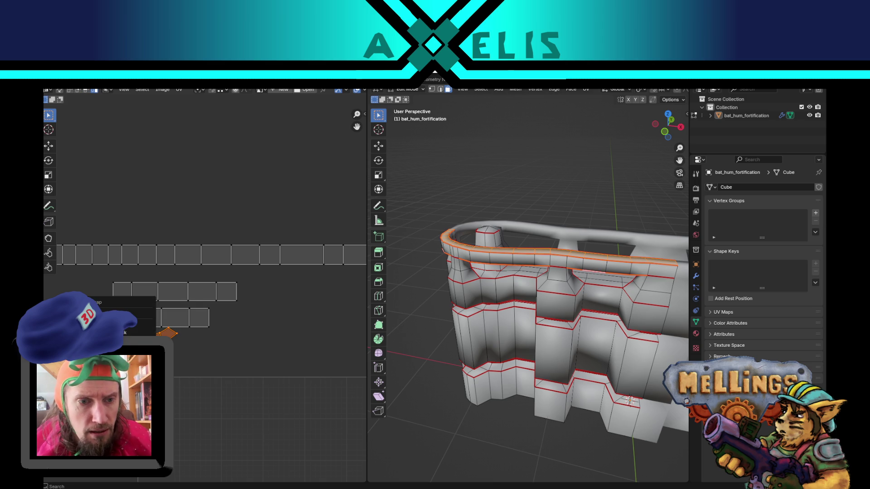
{"action": "left_click", "coordinate": [217, 358]}
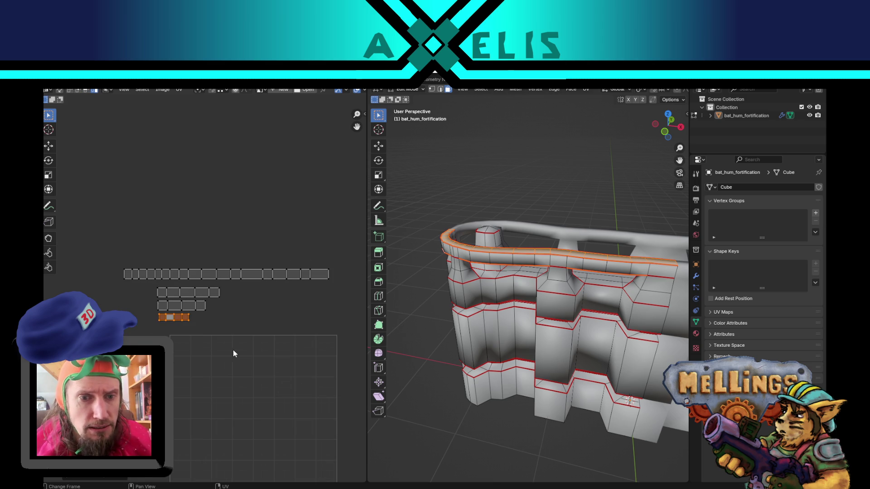
Step: Move the small second-row island up above the long strip
{"action": "mouse_move", "coordinate": [238, 350]}
{"action": "middle_mouse_down"}
{"action": "mouse_move", "coordinate": [247, 357]}
{"action": "mouse_move", "coordinate": [183, 333]}
{"action": "middle_mouse_up"}
{"action": "scroll", "coordinate": [248, 356], "scroll_direction": "up", "scroll_amount": 1}
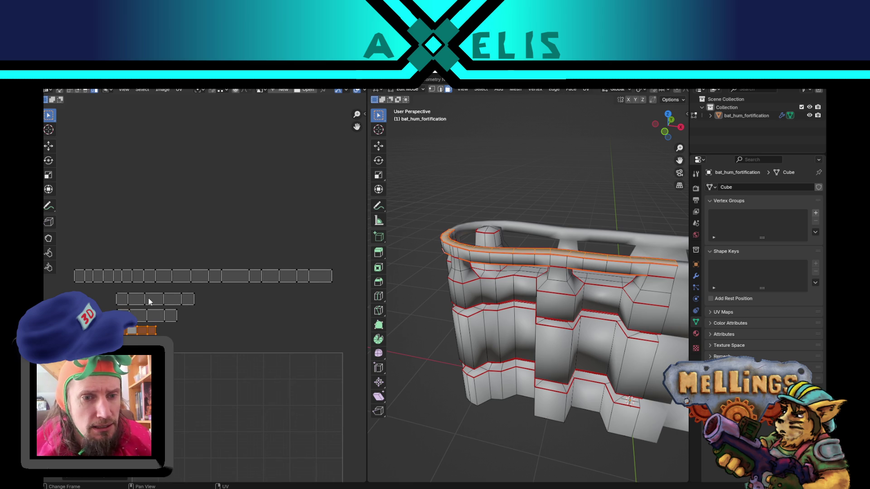
{"action": "key", "text": "1"}
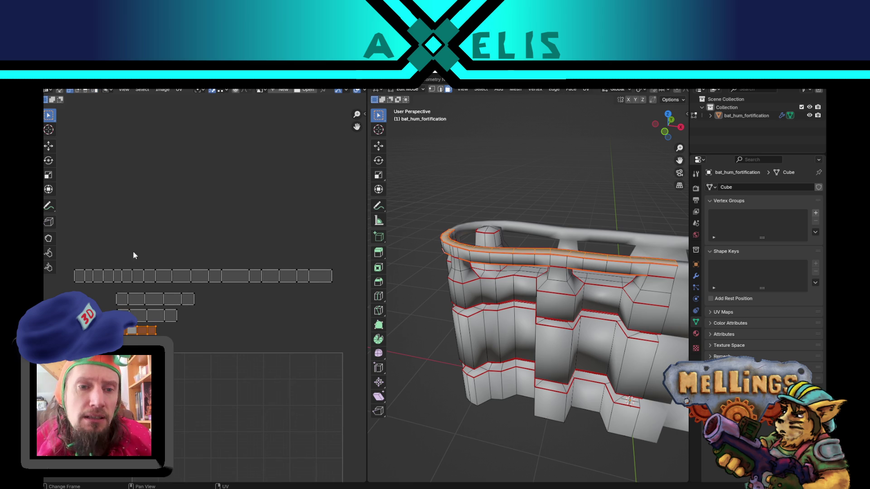
{"action": "left_click", "coordinate": [135, 302]}
{"action": "key", "text": "l"}
{"action": "key", "text": "g"}
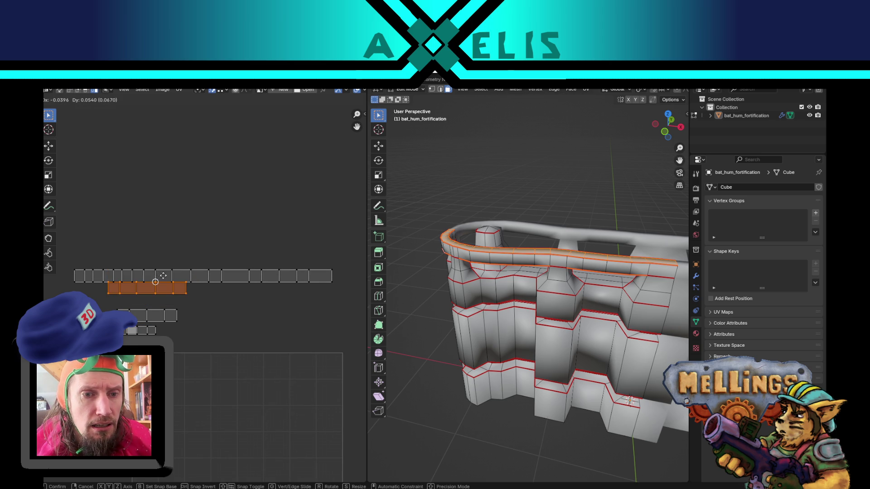
{"action": "left_click", "coordinate": [191, 241]}
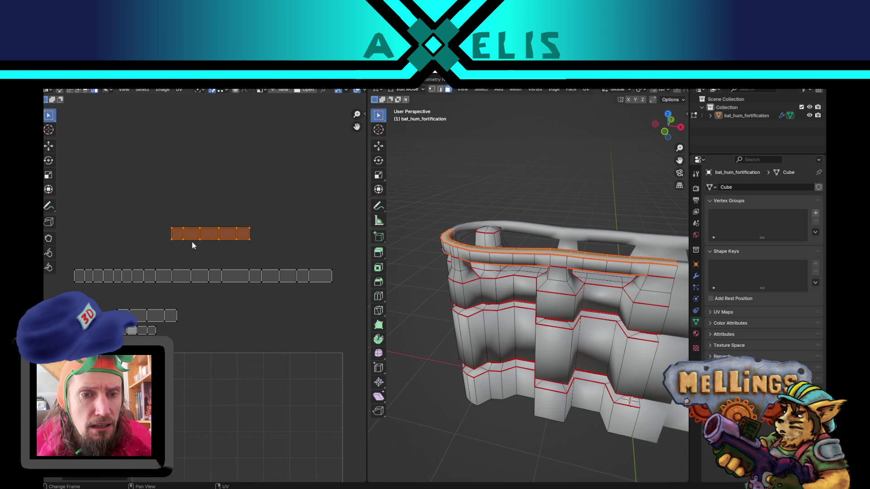
Step: Snap the small island's top edge down onto the long strip's bottom edge
{"action": "left_click", "coordinate": [197, 228]}
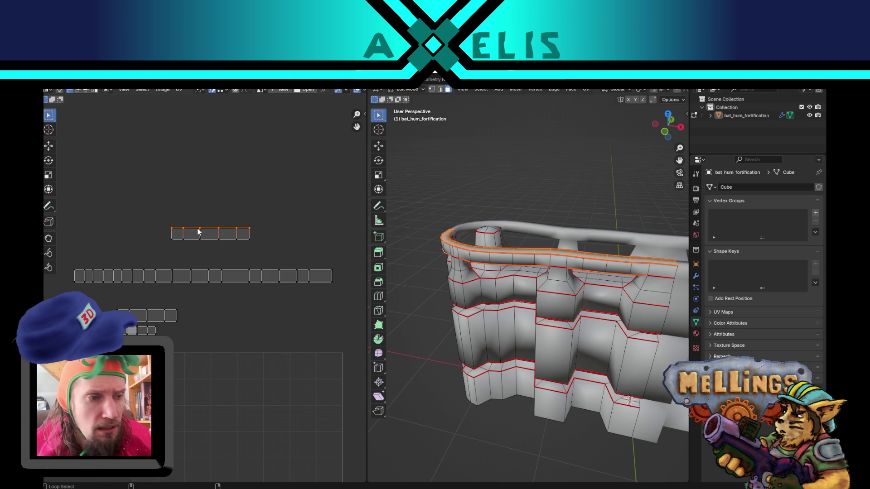
{"action": "key", "text": "g"}
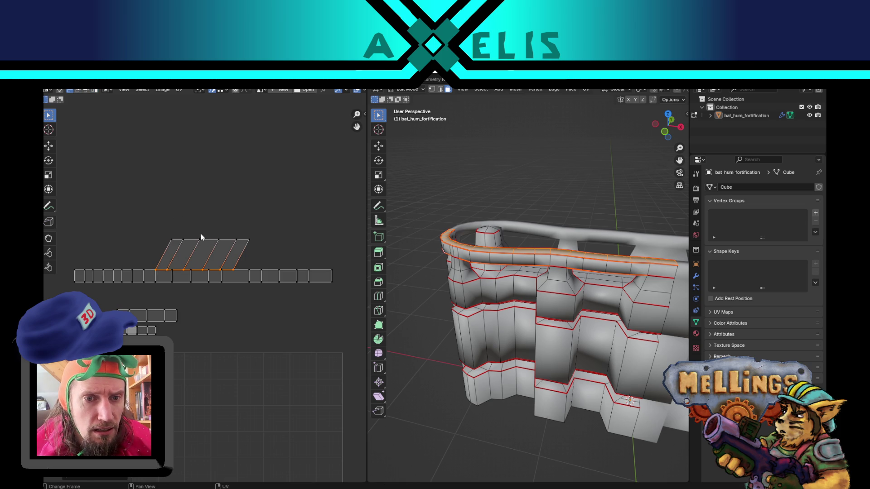
{"action": "left_click", "coordinate": [155, 282]}
{"action": "scroll", "coordinate": [159, 290], "scroll_direction": "up", "scroll_amount": 4}
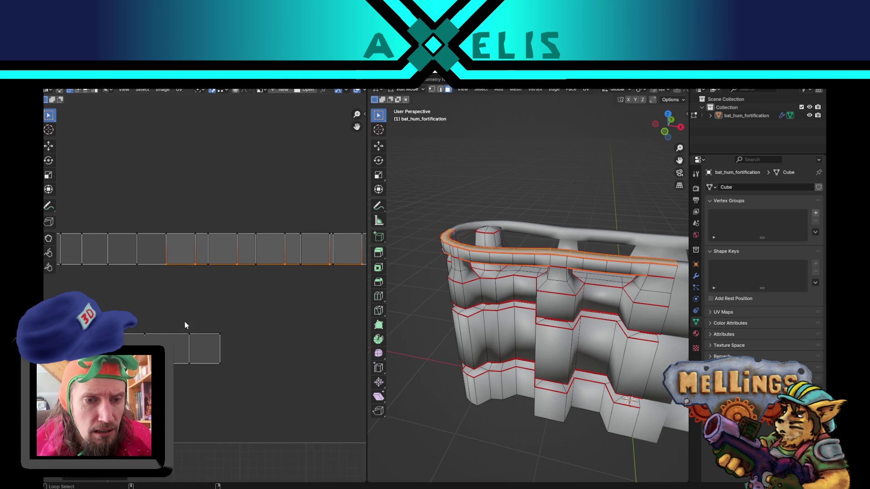
{"action": "scroll", "coordinate": [136, 317], "scroll_direction": "down", "scroll_amount": 2}
{"action": "middle_click_drag", "start_coordinate": [113, 314], "coordinate": [171, 314]}
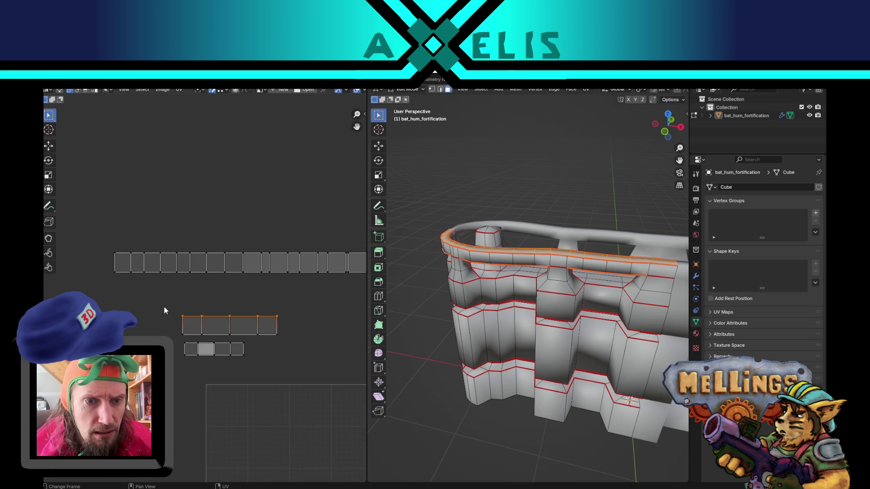
{"action": "key", "text": "g"}
{"action": "left_click", "coordinate": [135, 260]}
{"action": "key", "text": "g"}
{"action": "left_click", "coordinate": [136, 272]}
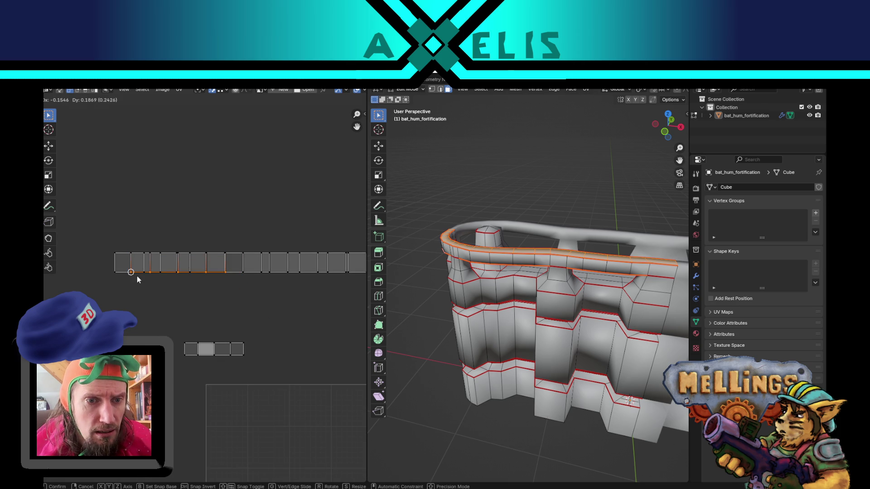
Step: Snap the lower strip's top and bottom edges onto the upper strip, removing the skew
{"action": "left_click", "coordinate": [206, 348]}
{"action": "key", "text": "g"}
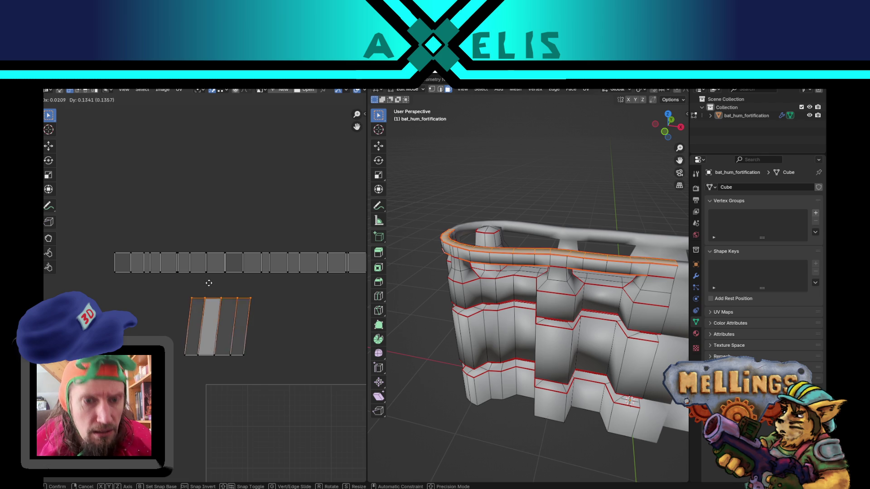
{"action": "left_click", "coordinate": [279, 265]}
{"action": "left_click", "coordinate": [207, 355]}
{"action": "key", "text": "g"}
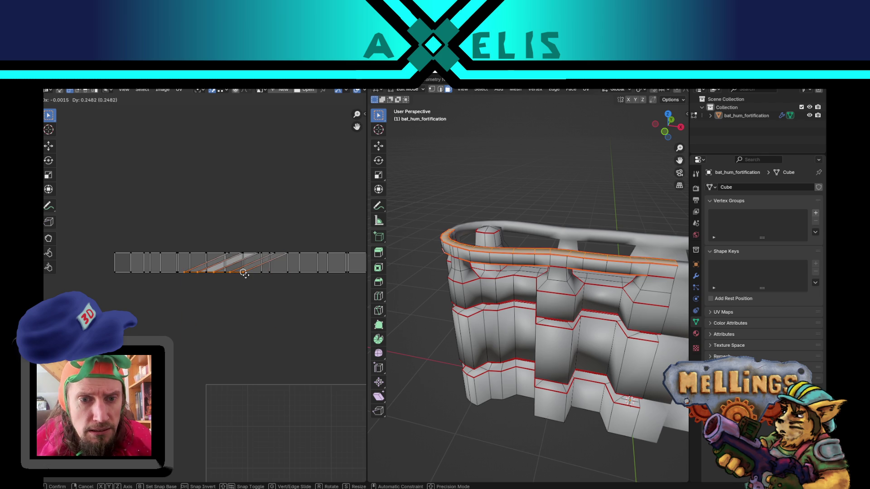
{"action": "left_click", "coordinate": [286, 273]}
Step: Box-select the joined long strip and move it down over the UV square
{"action": "scroll", "coordinate": [256, 332], "scroll_direction": "down", "scroll_amount": 1}
{"action": "scroll", "coordinate": [256, 333], "scroll_direction": "down", "scroll_amount": 1}
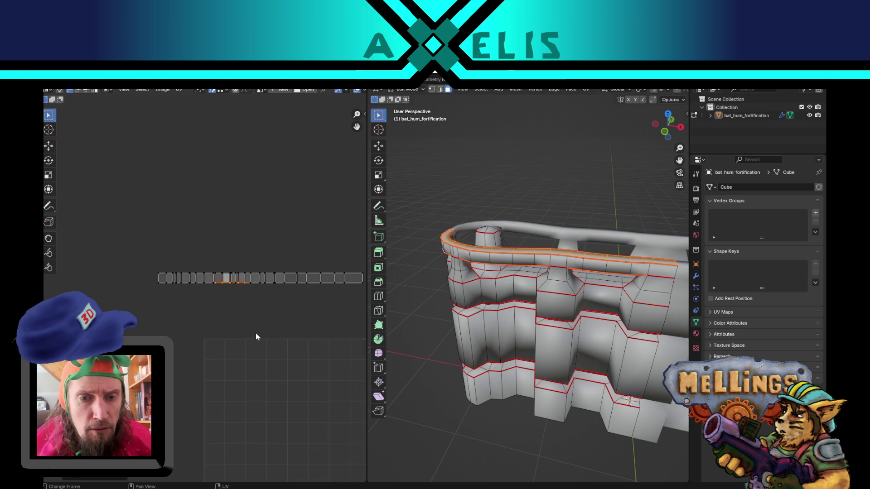
{"action": "scroll", "coordinate": [271, 308], "scroll_direction": "down", "scroll_amount": 2}
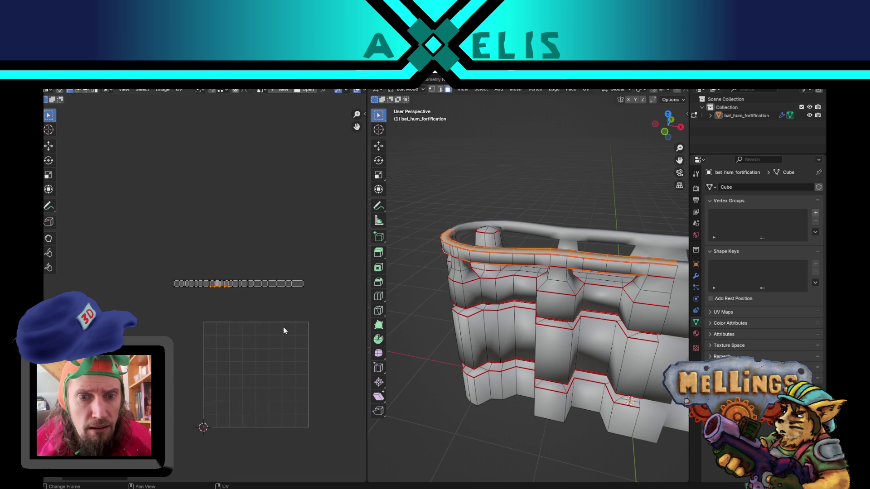
{"action": "left_click_drag", "start_coordinate": [144, 206], "coordinate": [214, 267]}
{"action": "key", "text": "g"}
{"action": "left_click", "coordinate": [235, 380]}
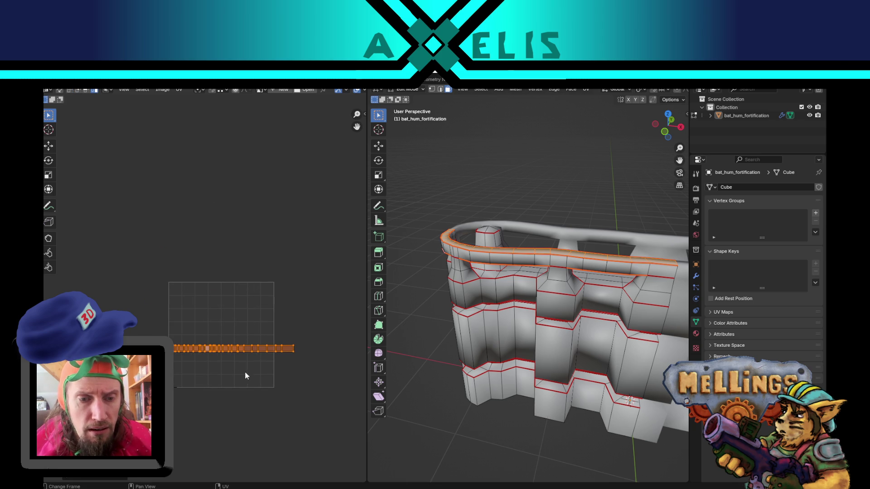
Step: Move the long orange strip up and left inside the UV square
{"action": "key", "text": "a"}
{"action": "scroll", "coordinate": [249, 351], "scroll_direction": "up", "scroll_amount": 5}
{"action": "left_click_drag", "start_coordinate": [176, 298], "coordinate": [208, 332]}
{"action": "key", "text": "g"}
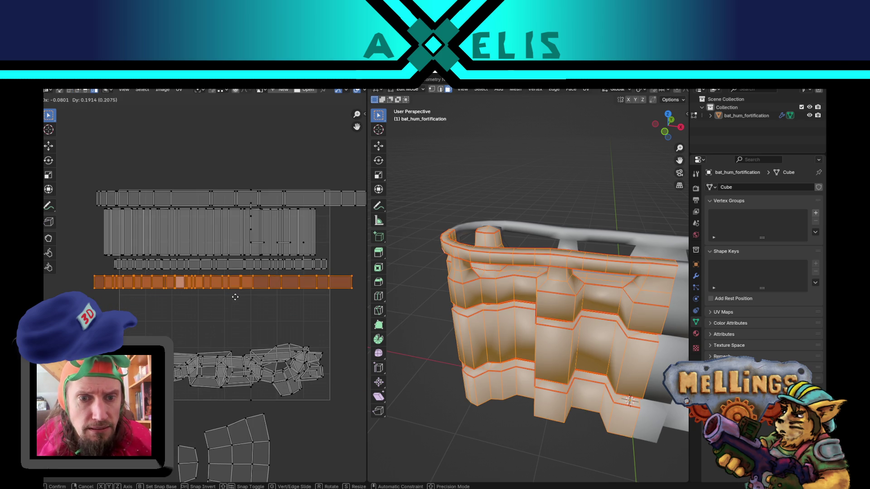
{"action": "left_click", "coordinate": [235, 295]}
{"action": "scroll", "coordinate": [238, 322], "scroll_direction": "down", "scroll_amount": 4}
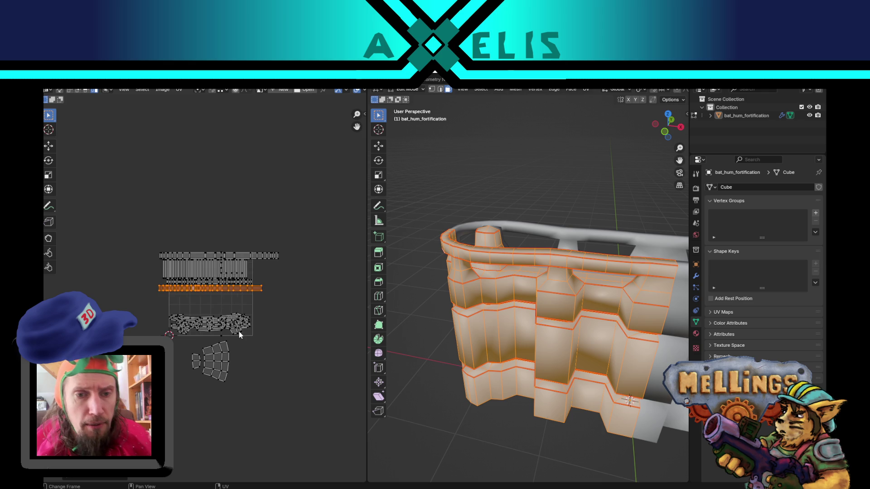
{"action": "scroll", "coordinate": [256, 362], "scroll_direction": "up", "scroll_amount": 3}
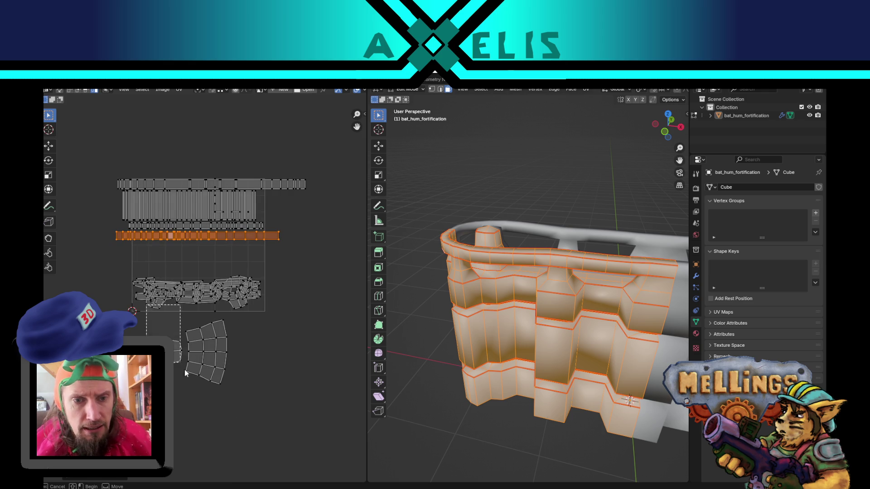
Step: Move the cluster of small islands upward, leaving the fan-shaped island behind
{"action": "left_click_drag", "start_coordinate": [146, 304], "coordinate": [206, 352]}
{"action": "left_click_drag", "start_coordinate": [130, 275], "coordinate": [257, 305]}
{"action": "key", "text": "g"}
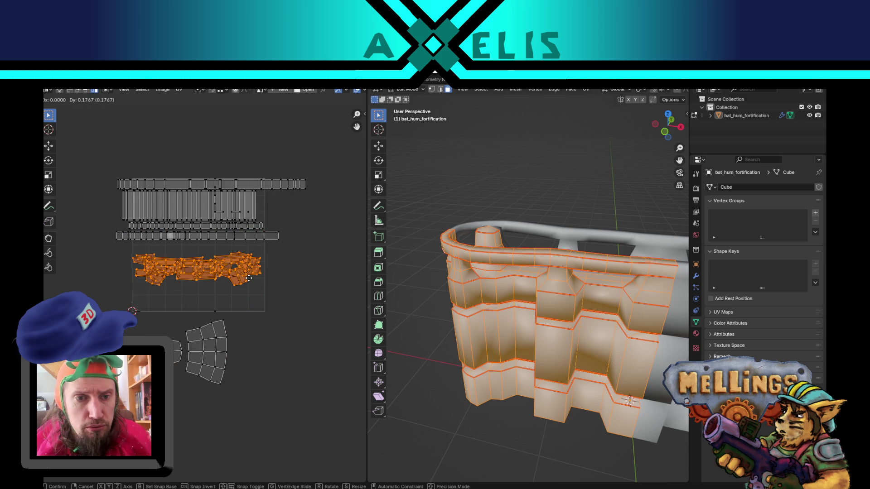
{"action": "left_click", "coordinate": [256, 274]}
Step: Shrink the fan-shaped island and place it inside the UV square
{"action": "left_click_drag", "start_coordinate": [140, 318], "coordinate": [240, 374]}
{"action": "key", "text": "s"}
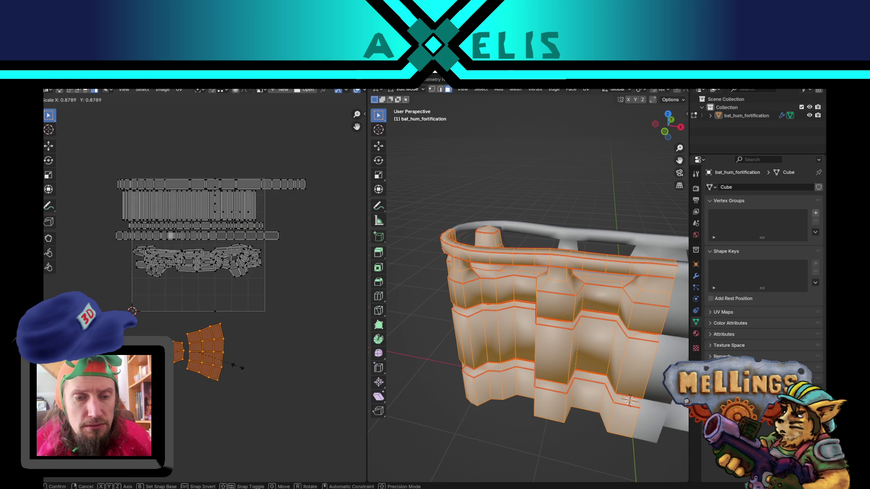
{"action": "left_click", "coordinate": [211, 352]}
{"action": "key", "text": "g"}
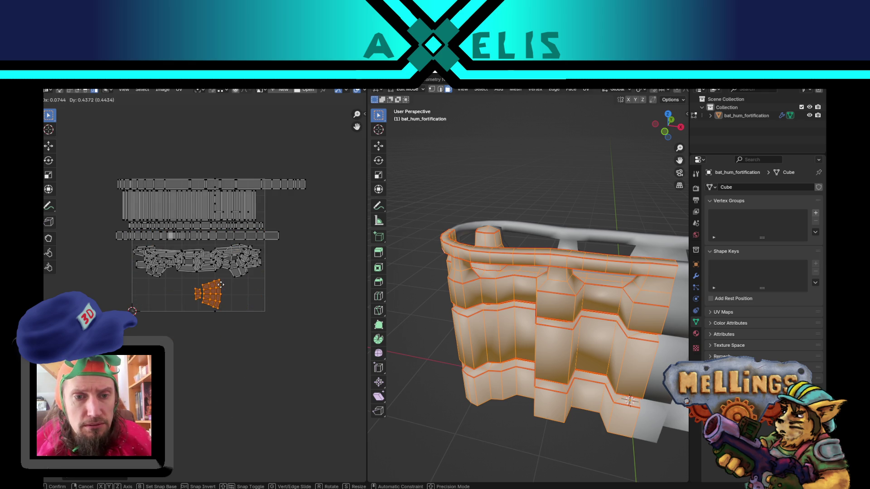
{"action": "left_click", "coordinate": [222, 286]}
{"action": "scroll", "coordinate": [225, 294], "scroll_direction": "up", "scroll_amount": 2}
Step: Save bat_hum_fortification.blend and clear the UV selection
{"action": "key", "text": "ctrl+s"}
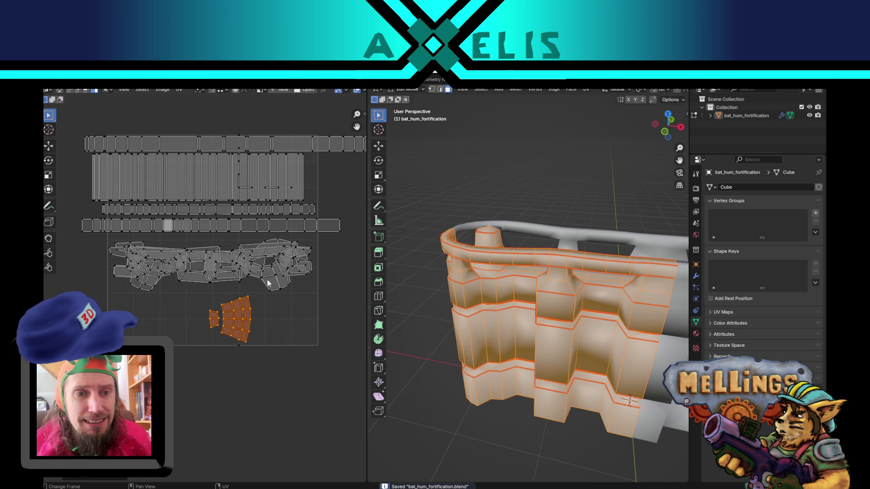
{"action": "scroll", "coordinate": [244, 319], "scroll_direction": "down", "scroll_amount": 2}
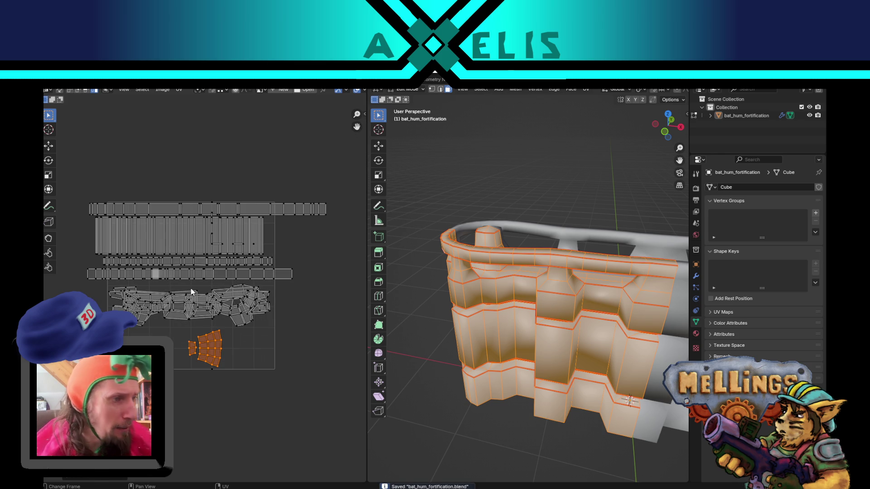
{"action": "left_click", "coordinate": [293, 152]}
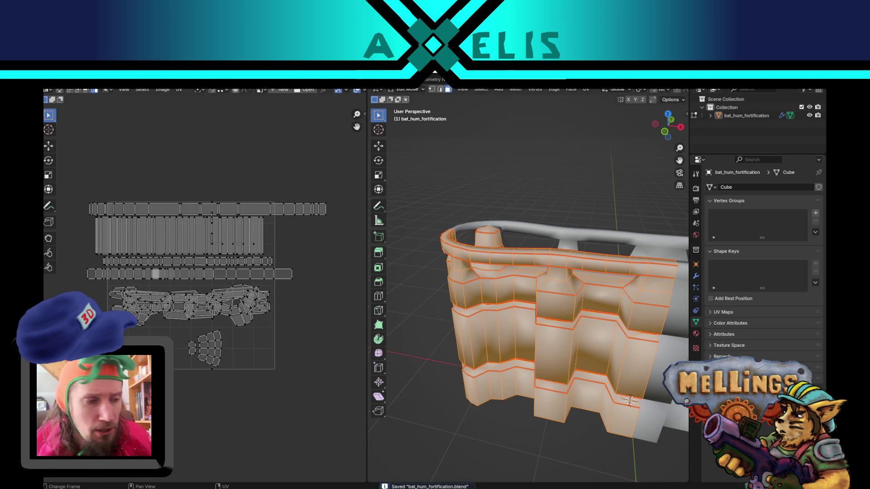